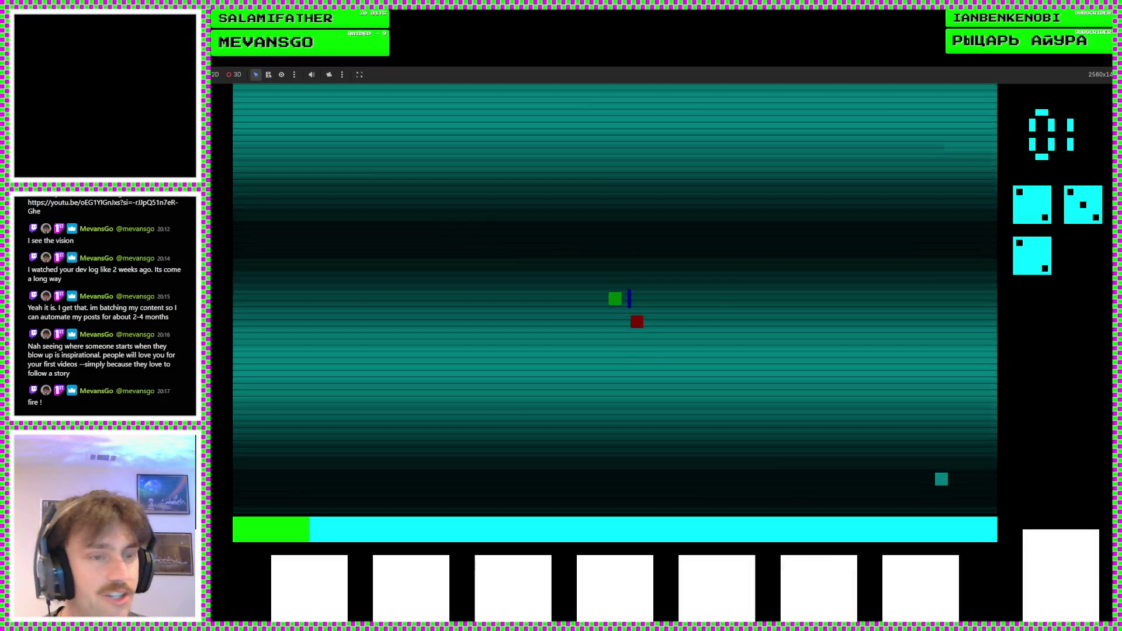
# - Stop the running card game with F8 and return to the cards.tscn 2D editor
pyautogui.press('F8')
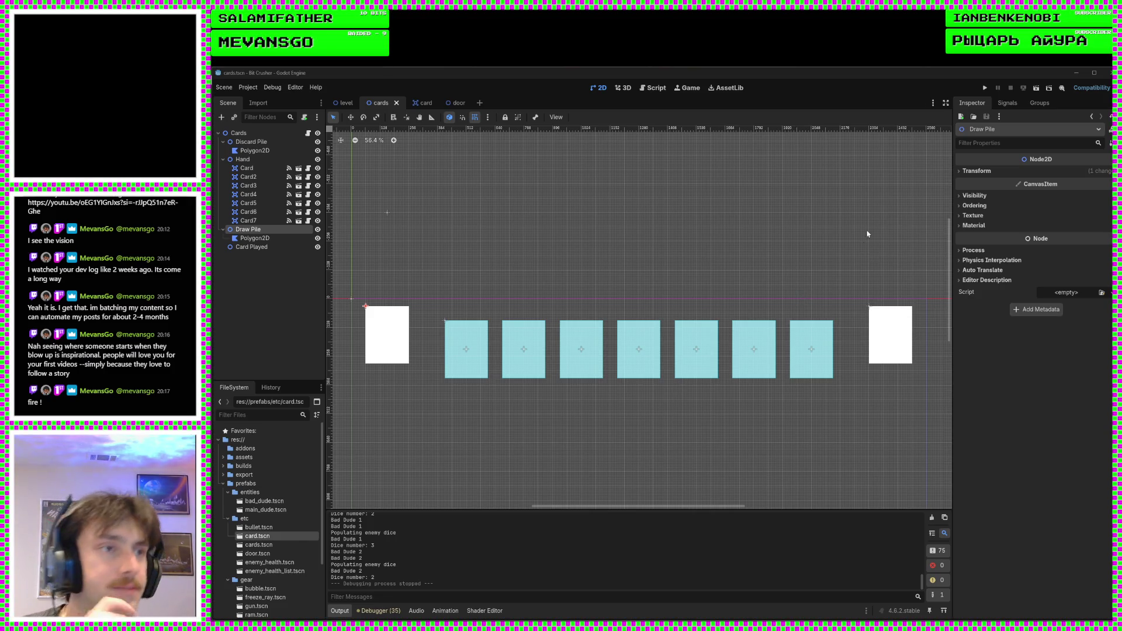
# - Open card.gd in the Script workspace and look over its signals and functions, leaving the code unchanged
pyautogui.click(666, 88)
pyautogui.scroll(-1, 700, 376)
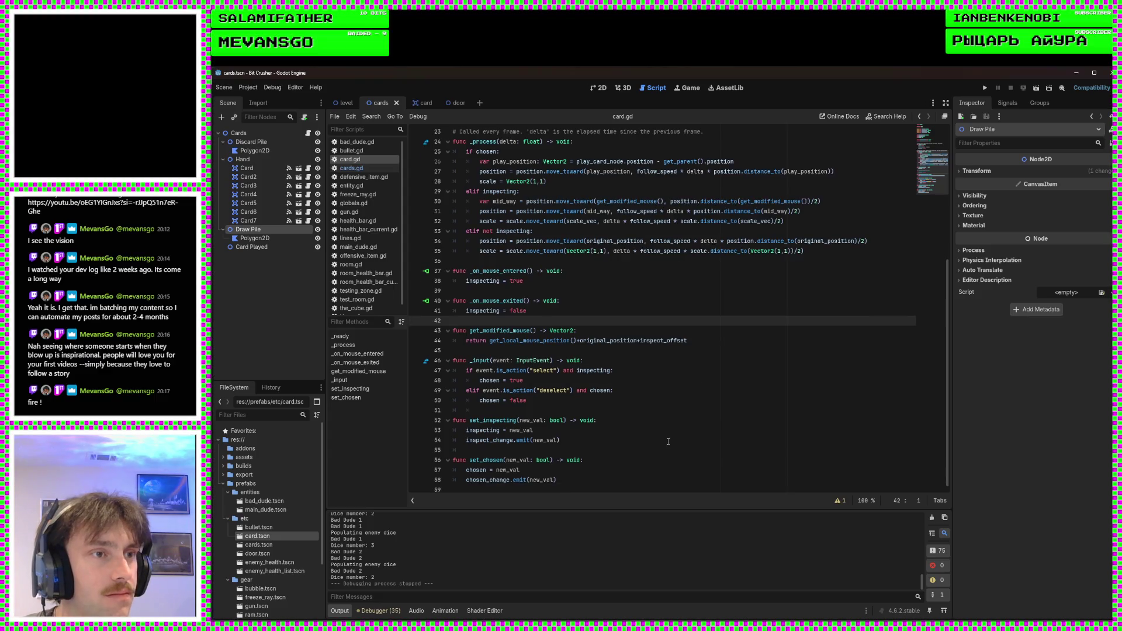
pyautogui.click(666, 440)
pyautogui.click(662, 451)
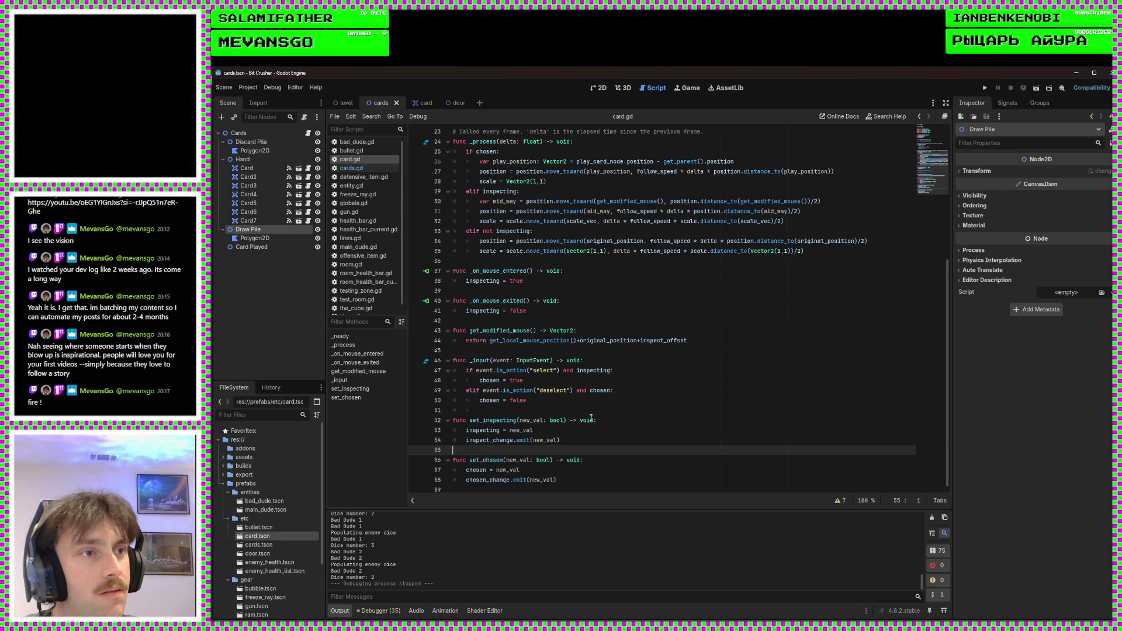
pyautogui.click(581, 410)
pyautogui.click(565, 420)
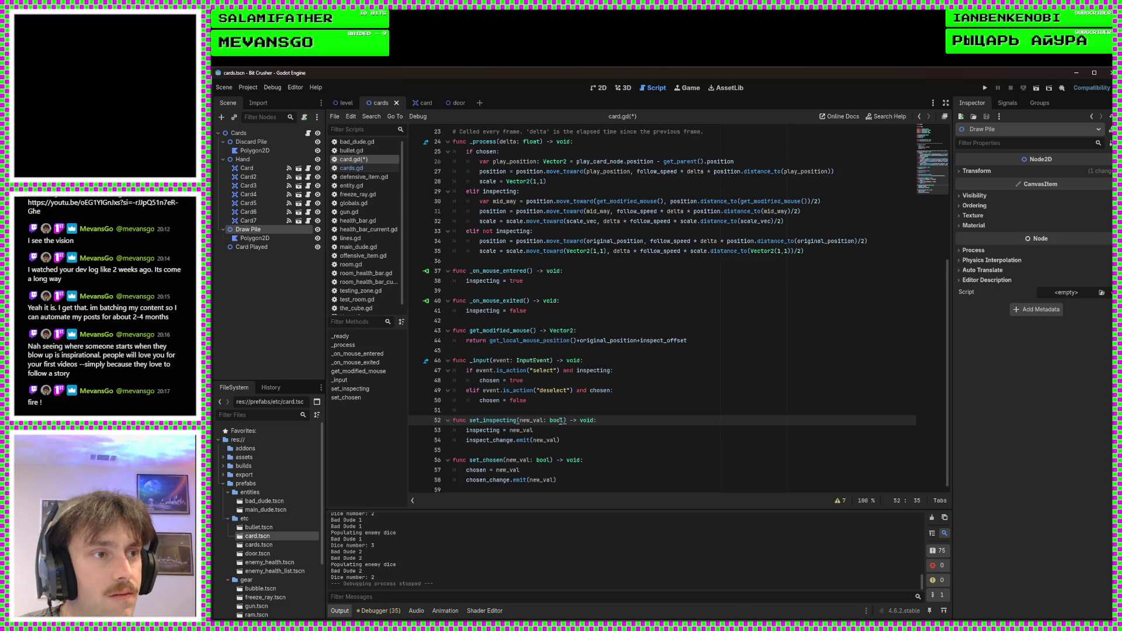
pyautogui.write(',')
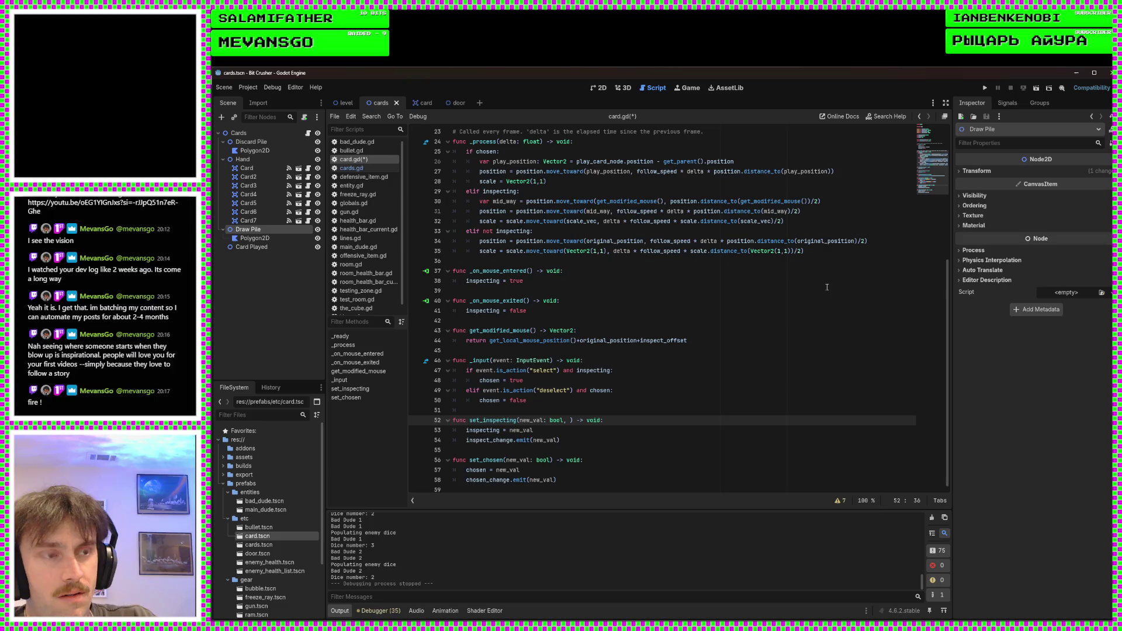
pyautogui.press('BackSpace')
pyautogui.press('BackSpace')
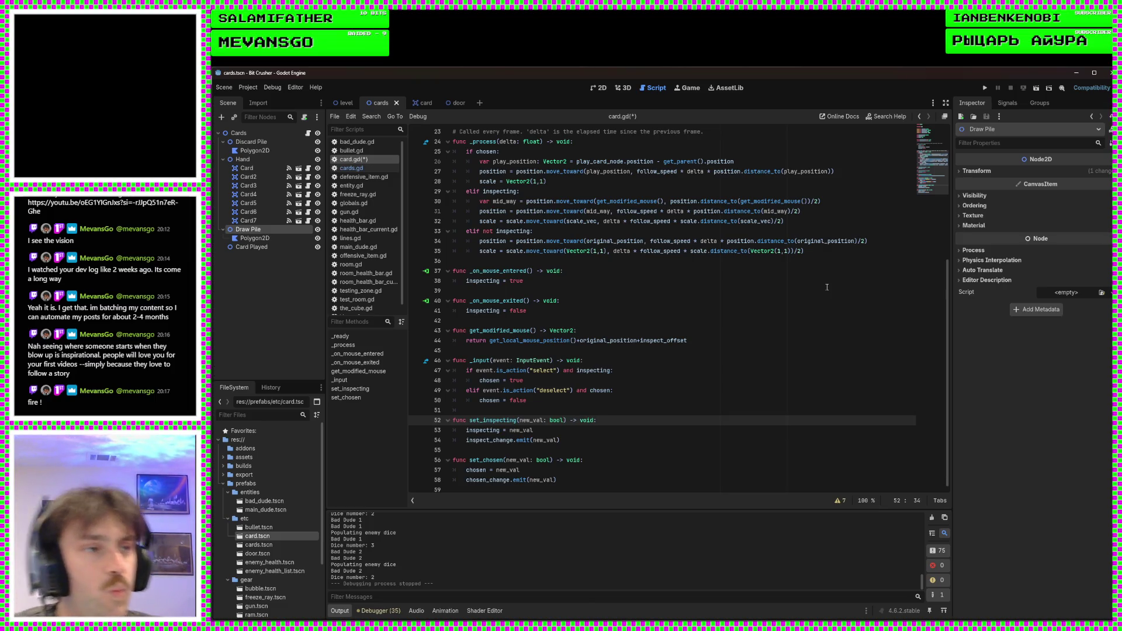
pyautogui.scroll(7, 827, 286)
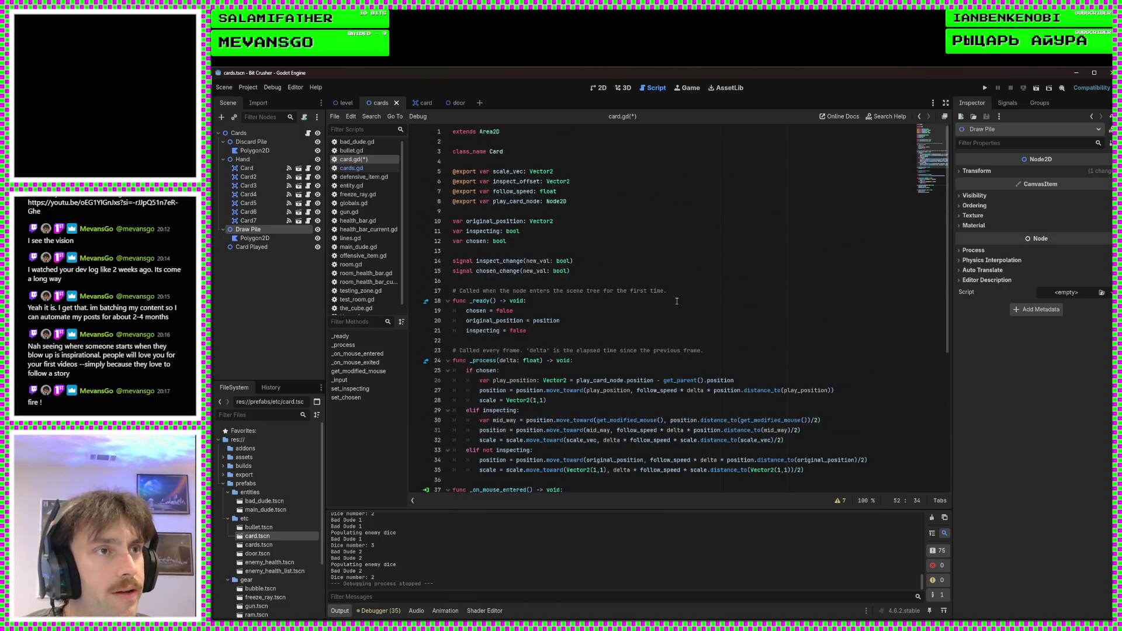
pyautogui.scroll(-7, 562, 326)
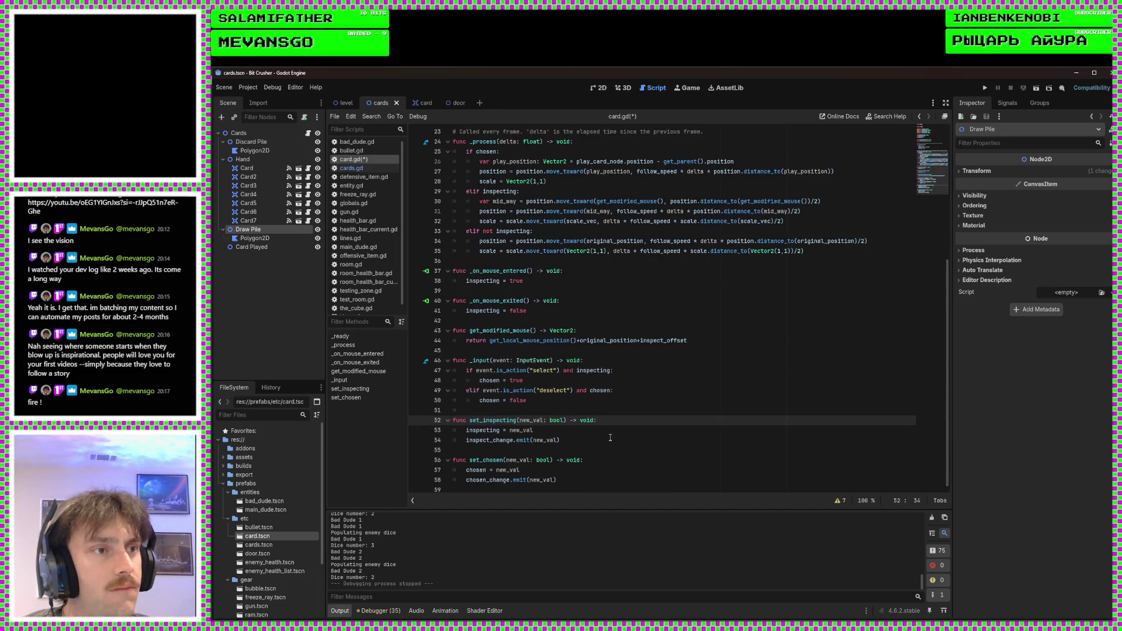
pyautogui.scroll(7, 610, 438)
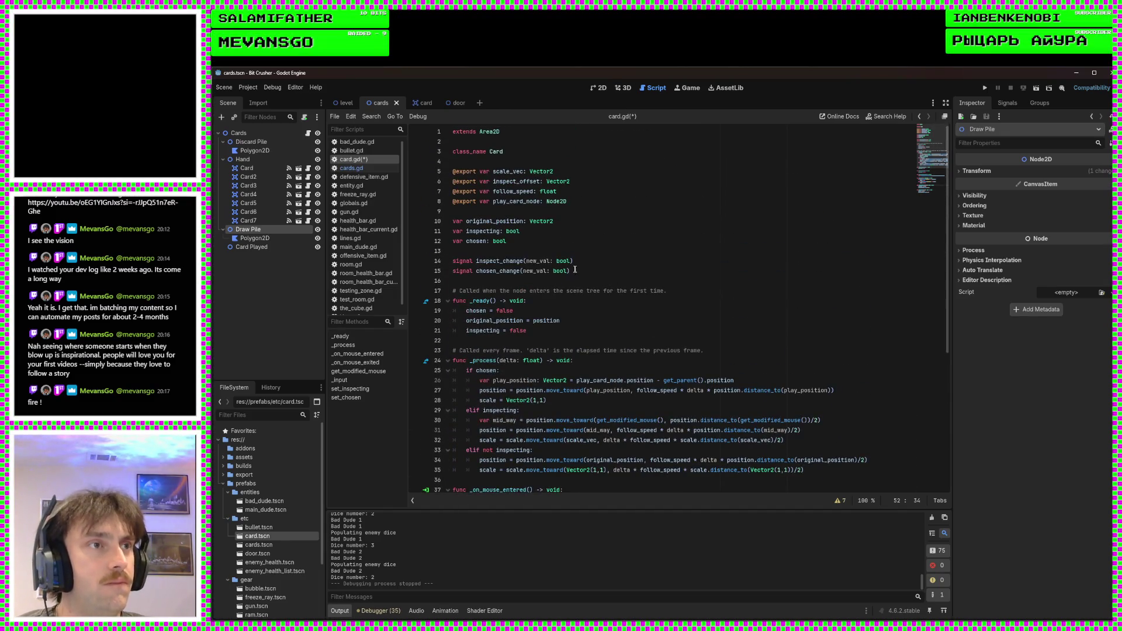
# - Append a card parameter to the inspect_change and chosen_change signal declarations and save
pyautogui.click(570, 261)
pyautogui.write(',')
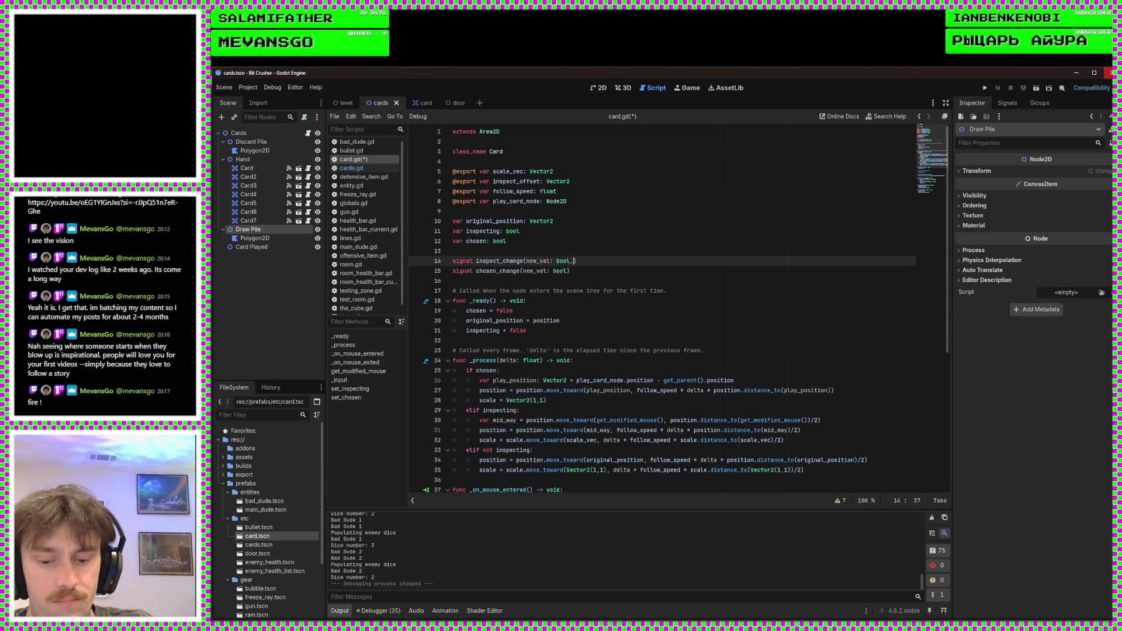
pyautogui.write(' card: ')
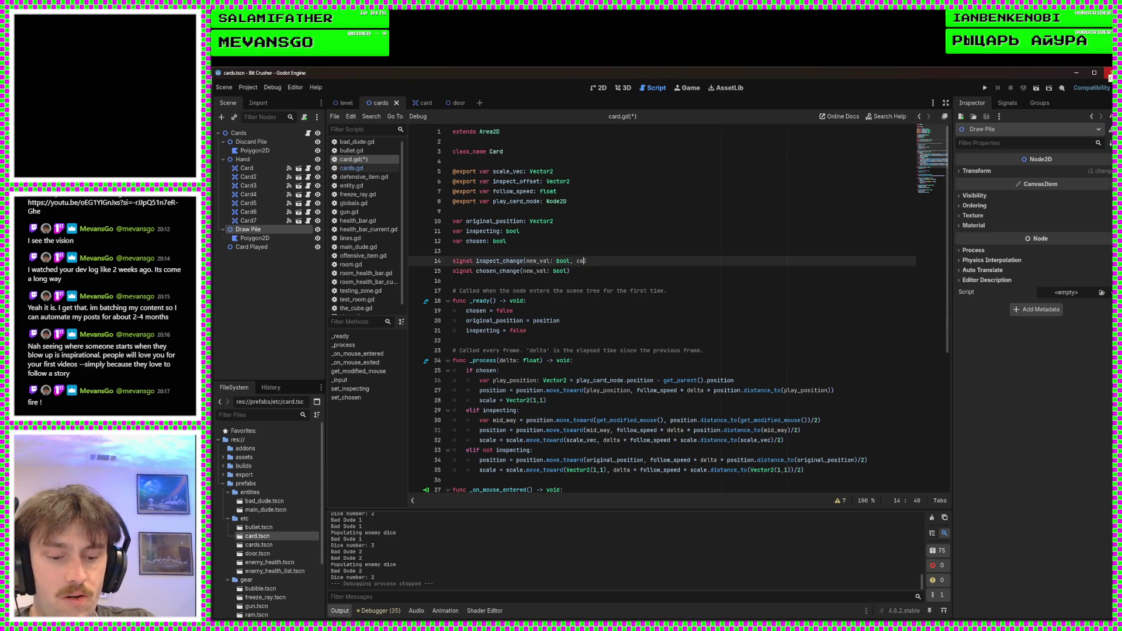
pyautogui.write('Card')
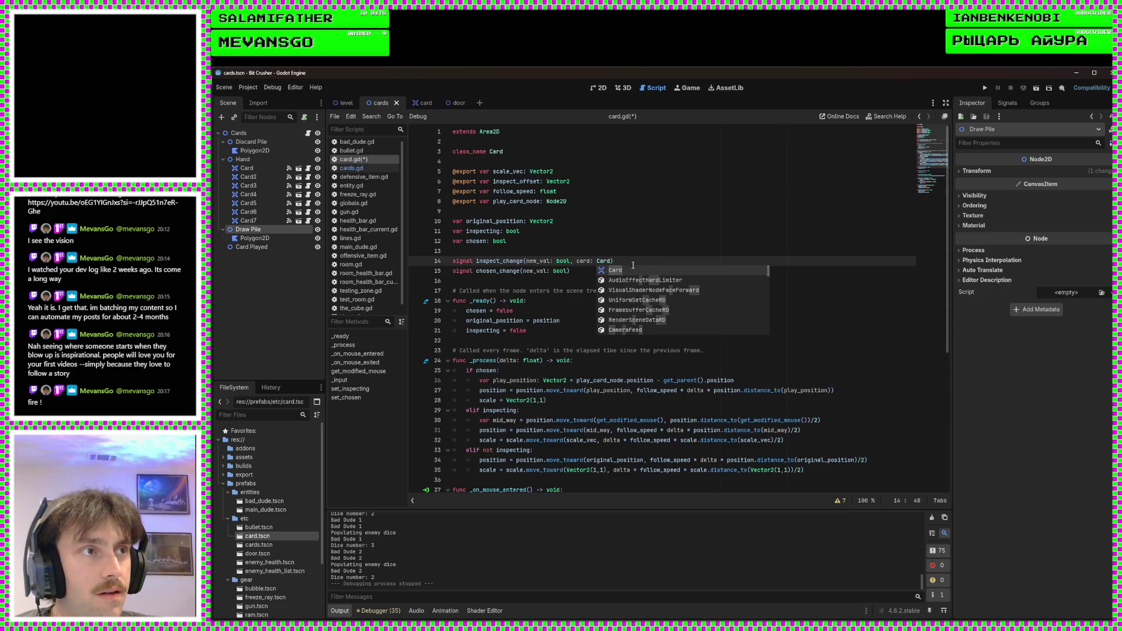
pyautogui.click(568, 271)
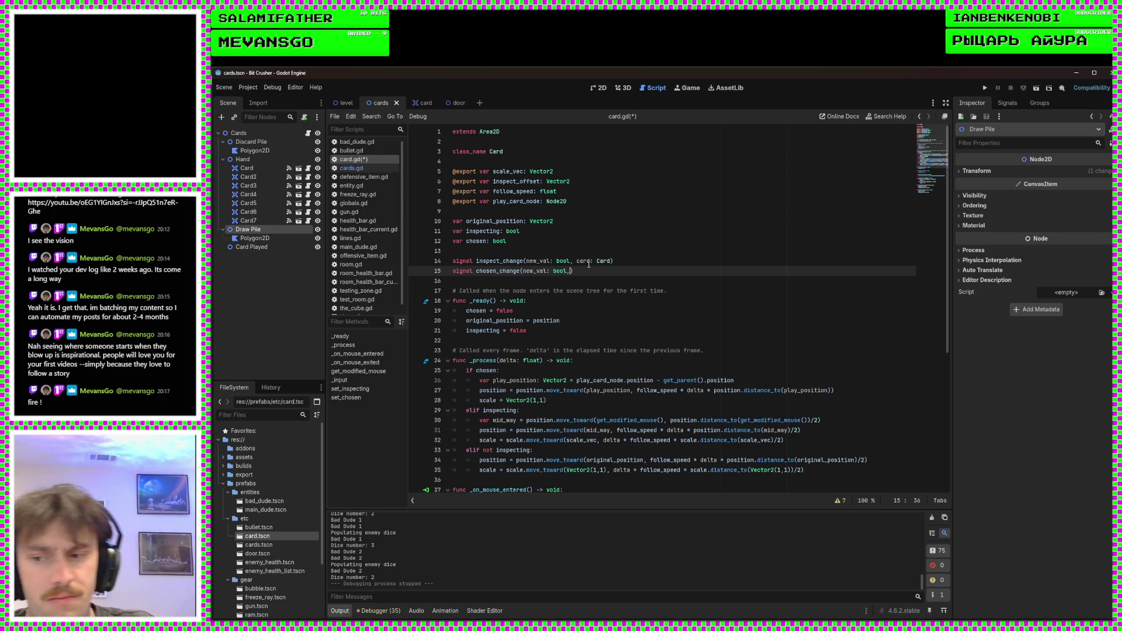
pyautogui.write(', card: card')
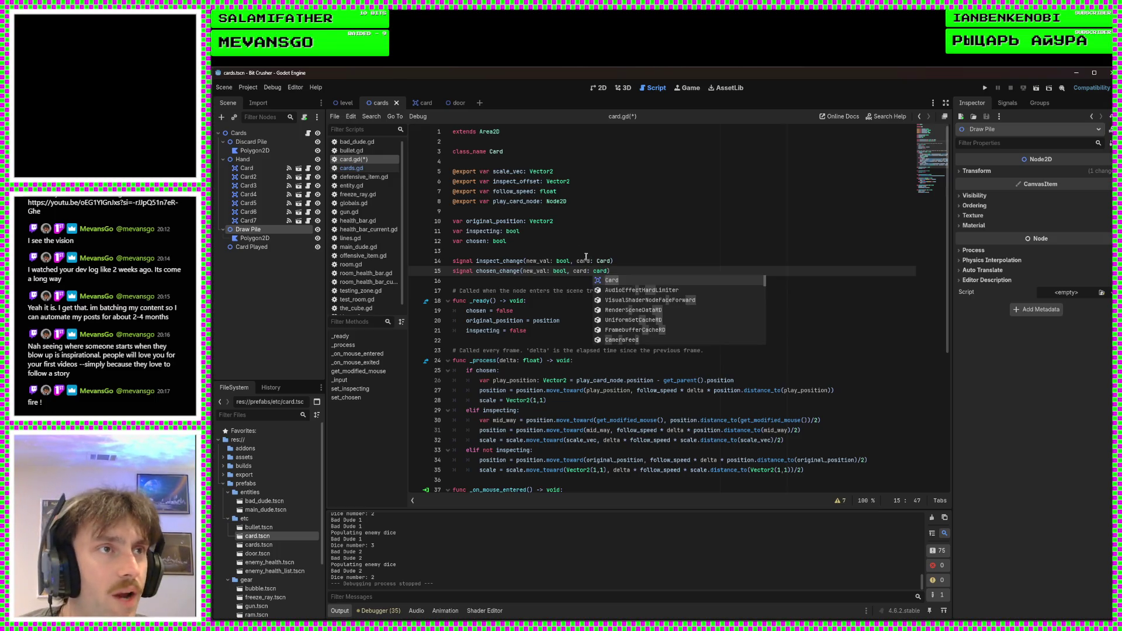
pyautogui.click(607, 251)
pyautogui.hotkey('ctrl', 's')
pyautogui.scroll(-1, 639, 264)
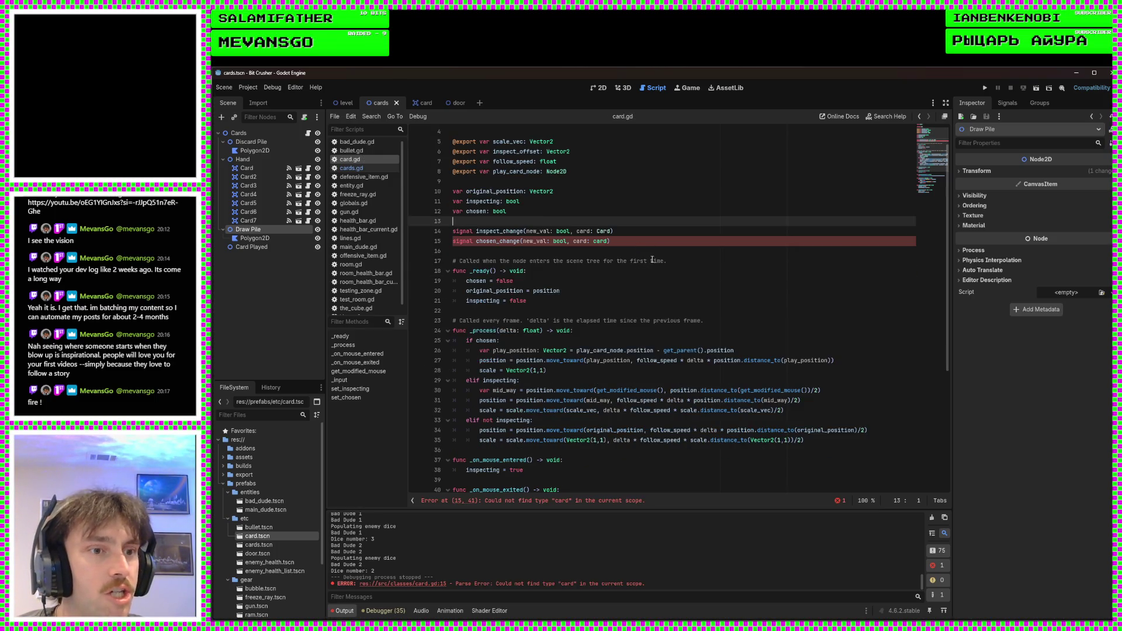
# - Correct the chosen_change parameter type from 'card' to 'Card' and save card.gd again
pyautogui.click(596, 241)
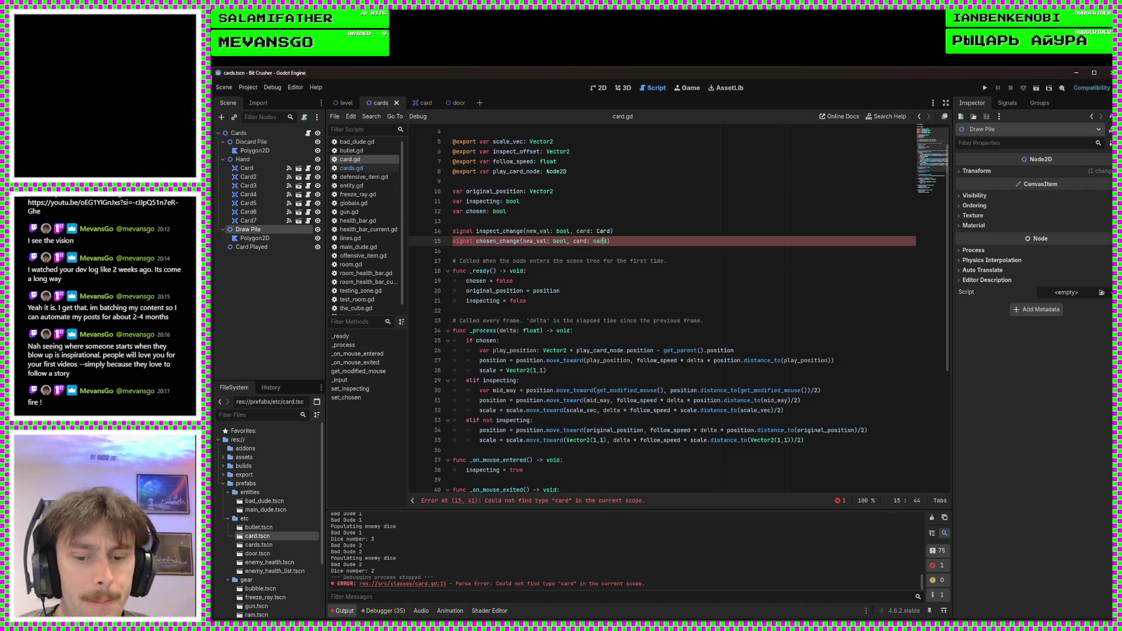
pyautogui.press('BackSpace')
pyautogui.write('C')
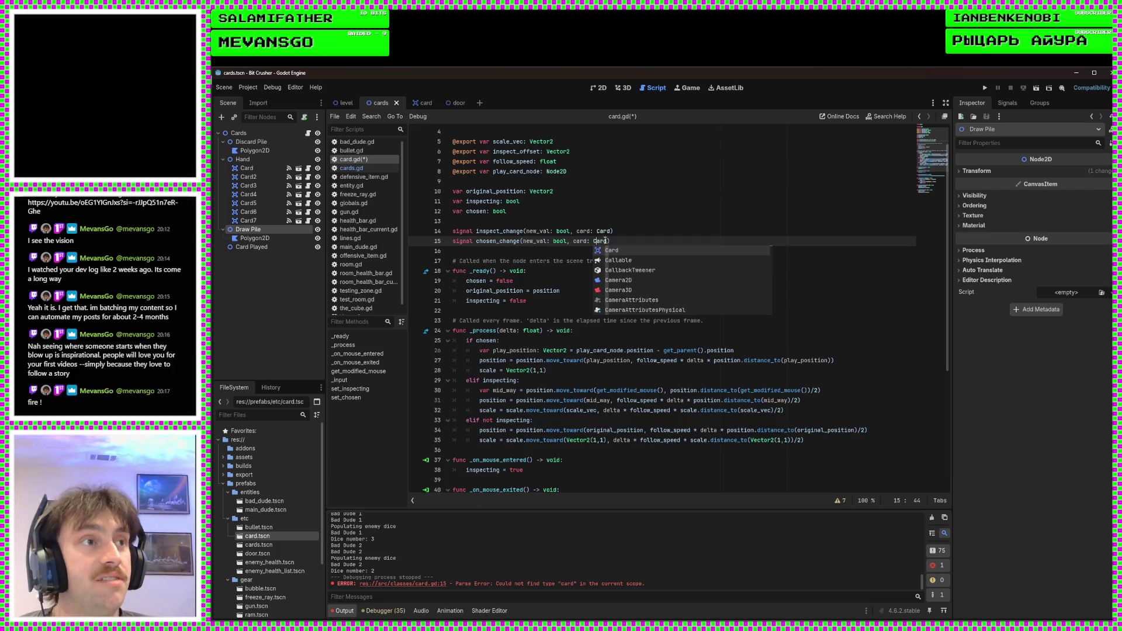
pyautogui.click(617, 231)
pyautogui.hotkey('ctrl', 's')
pyautogui.scroll(-6, 603, 327)
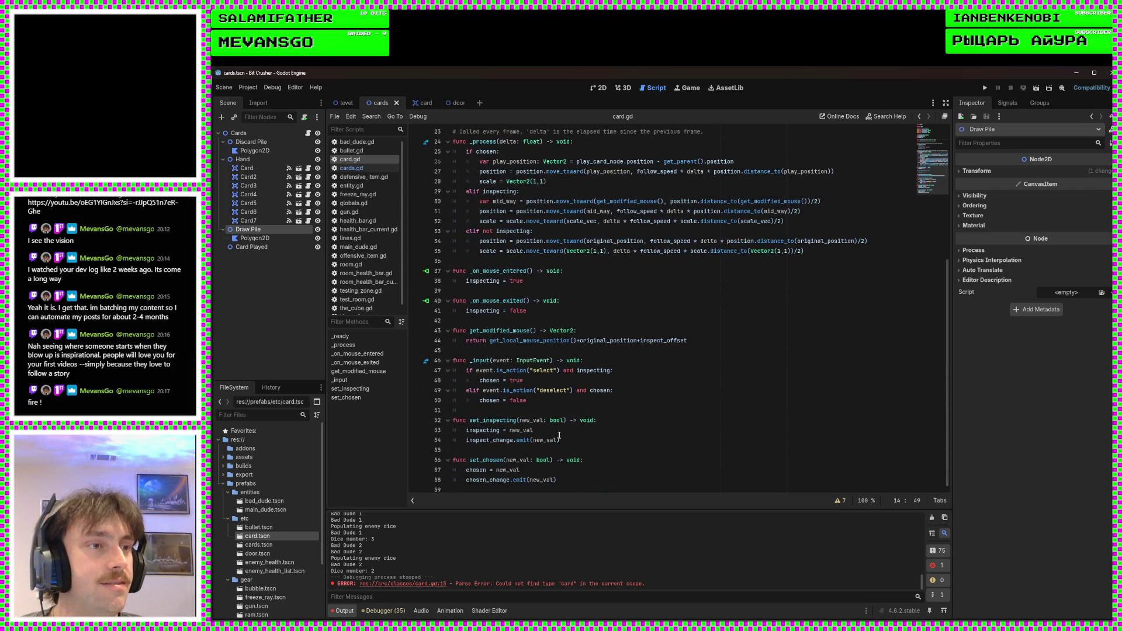
pyautogui.click(619, 440)
pyautogui.write(', card')
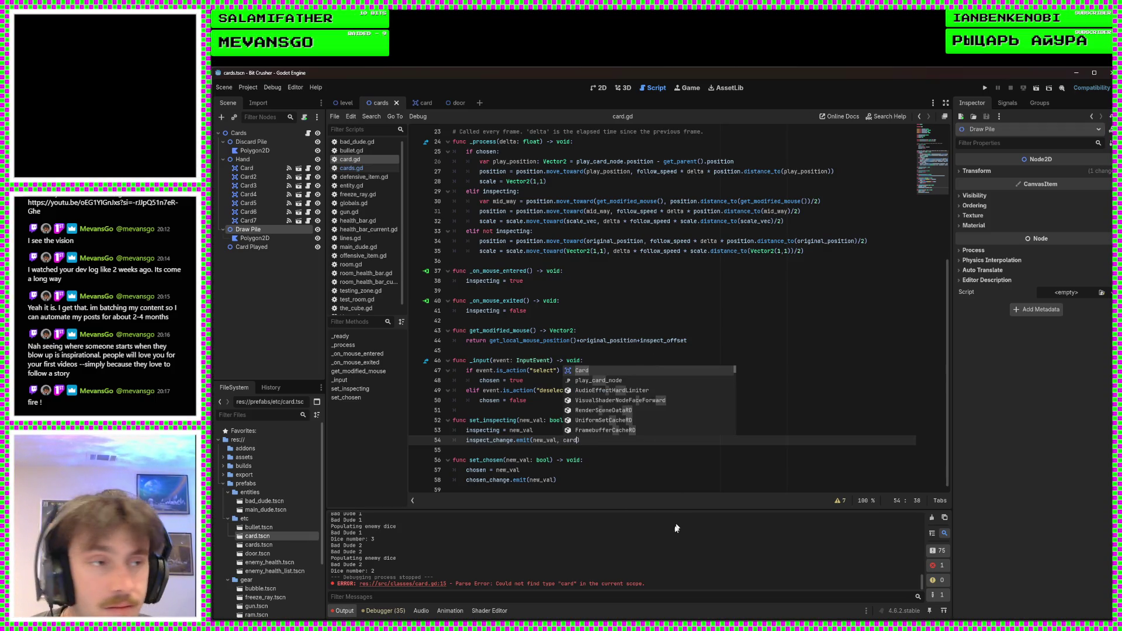
pyautogui.press('Escape')
pyautogui.click(554, 476)
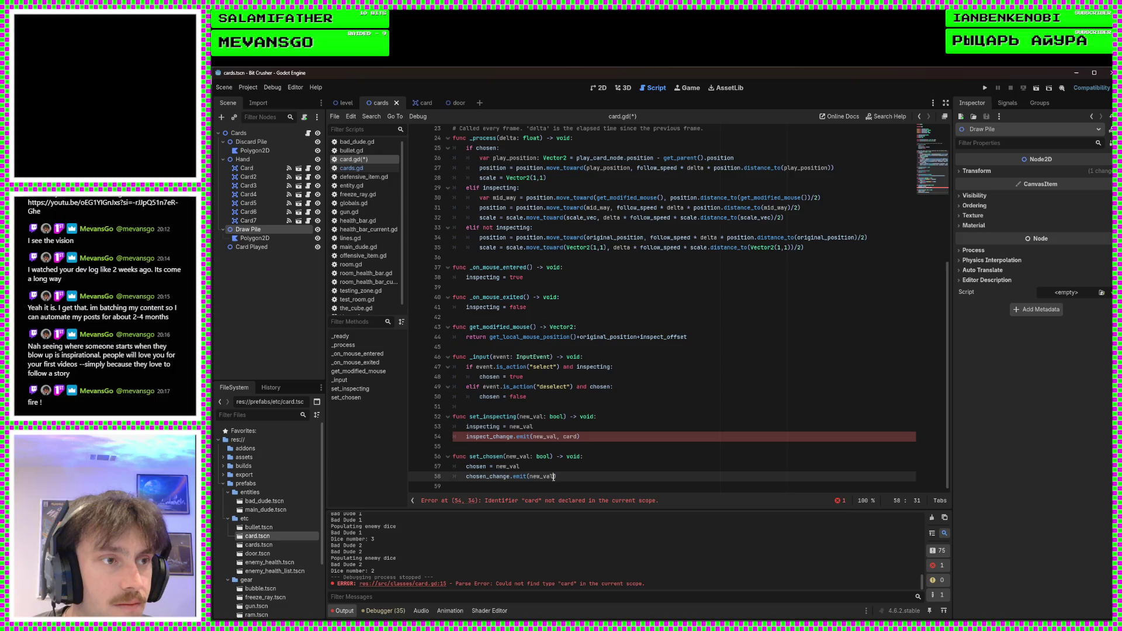
pyautogui.doubleClick(568, 436)
pyautogui.write('self')
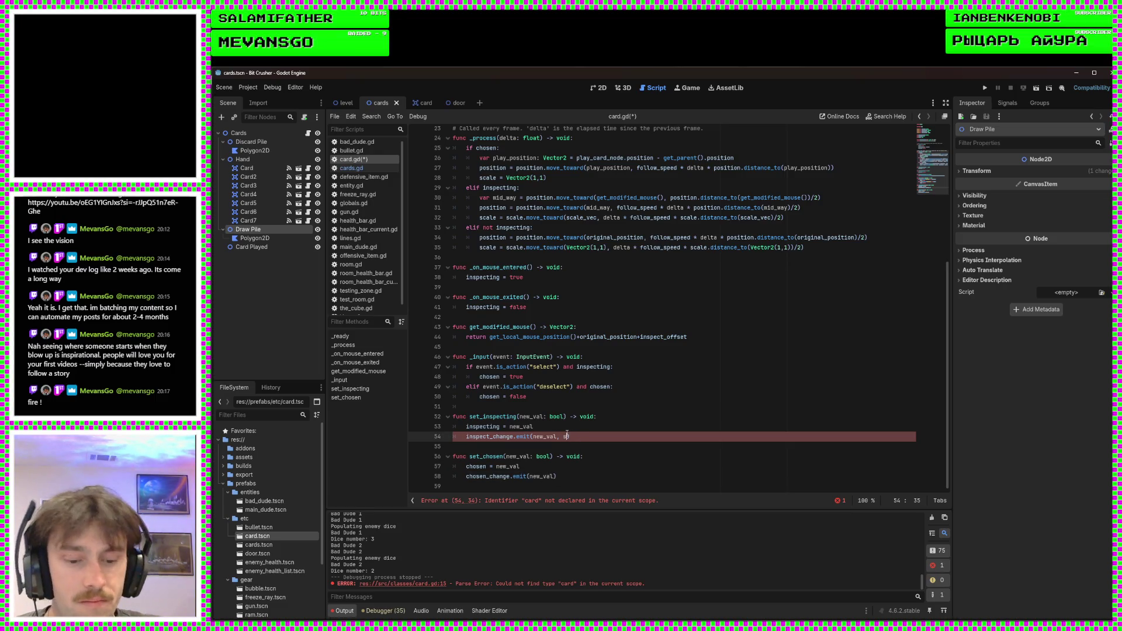
pyautogui.press('Down')
pyautogui.press('Down')
pyautogui.press('Down')
pyautogui.press('Down')
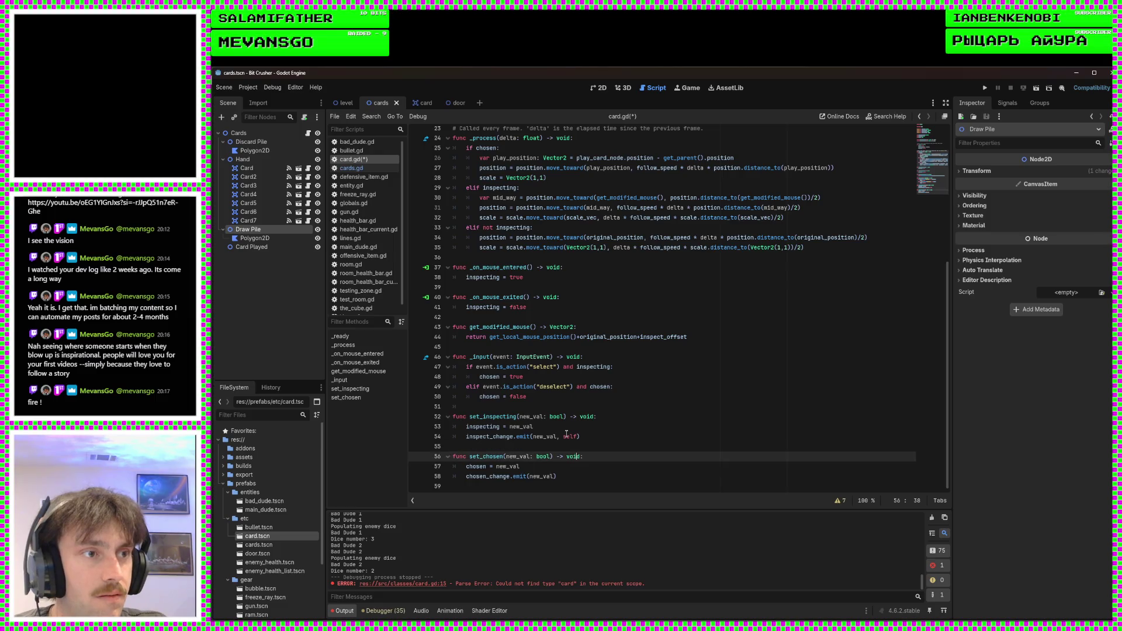
pyautogui.press('End')
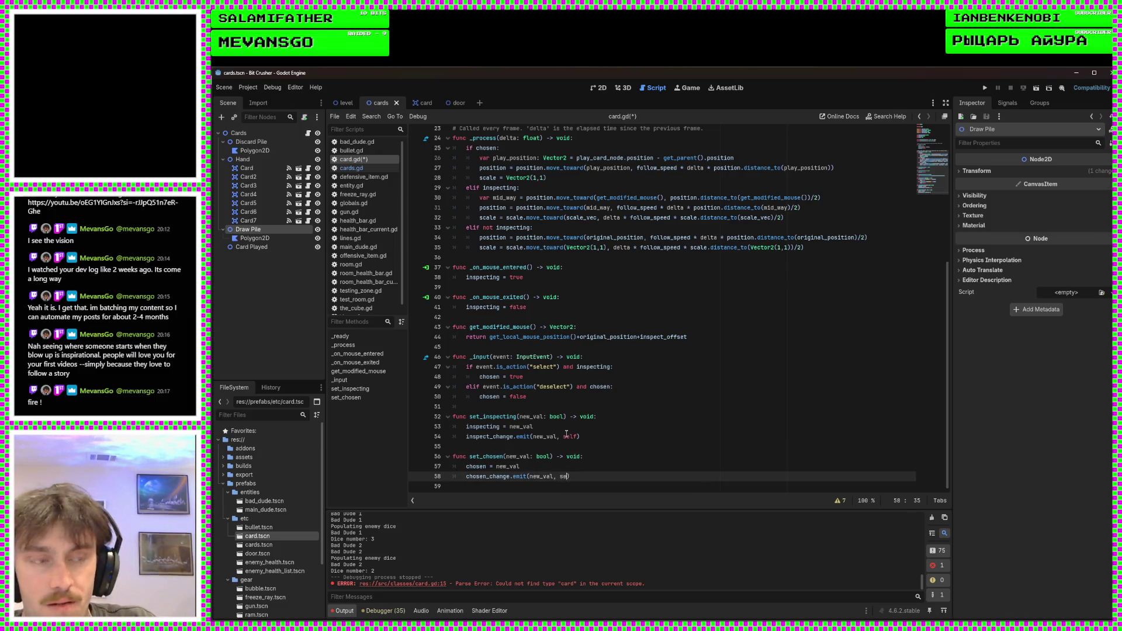
pyautogui.write('lf')
pyautogui.click(565, 436)
pyautogui.hotkey('ctrl', 's')
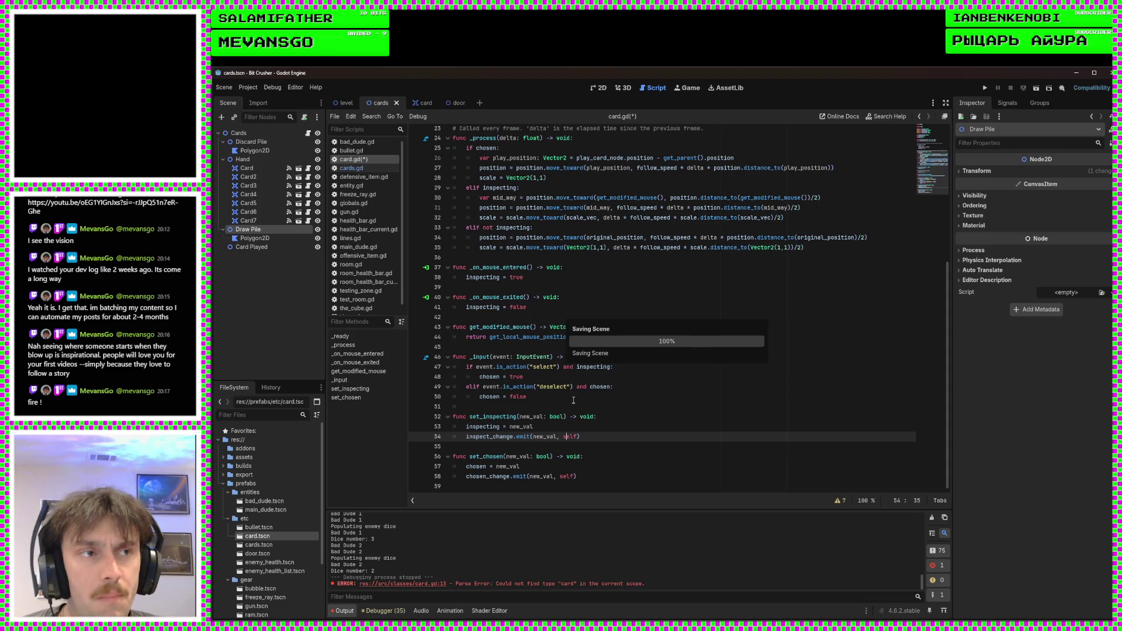
pyautogui.click(555, 346)
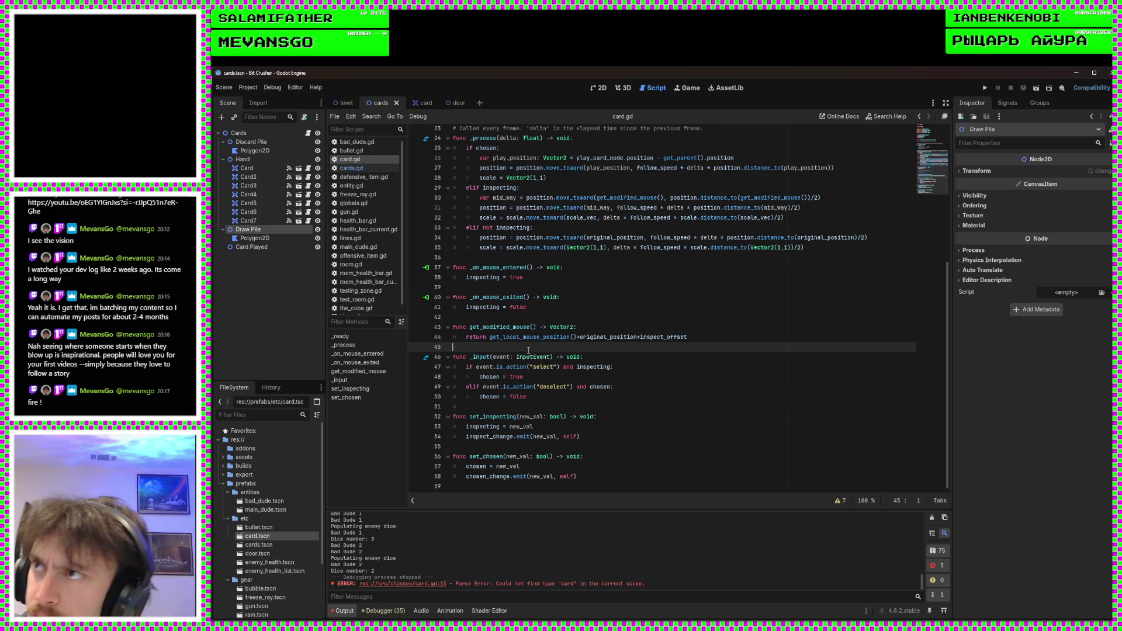
pyautogui.scroll(7, 681, 384)
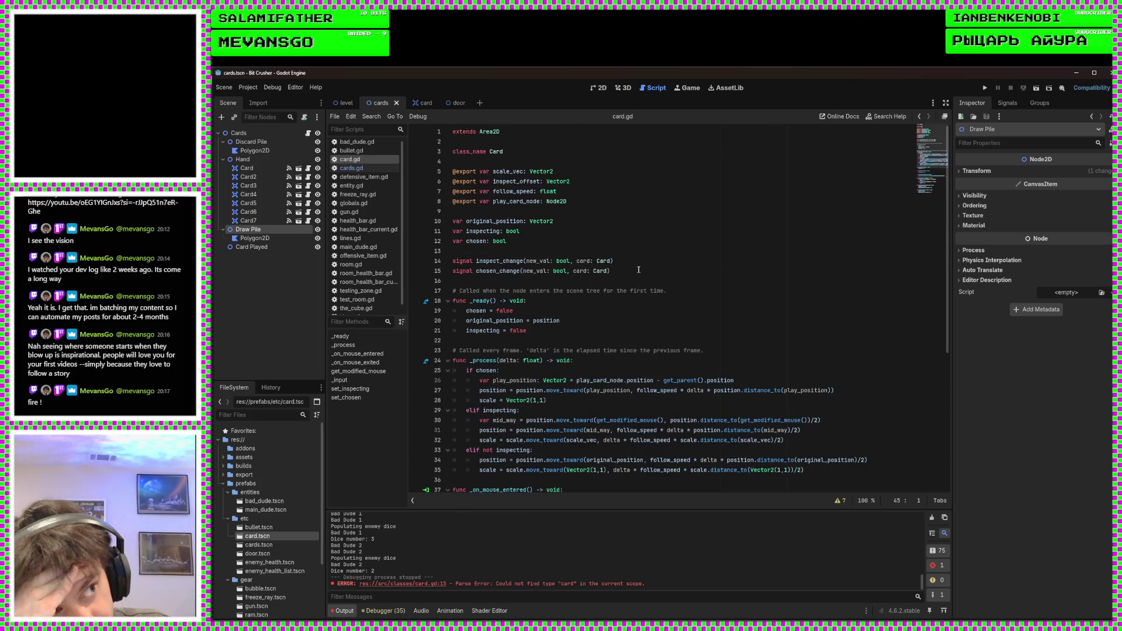
pyautogui.moveTo(638, 270); pyautogui.dragTo(482, 240)
pyautogui.click(621, 237)
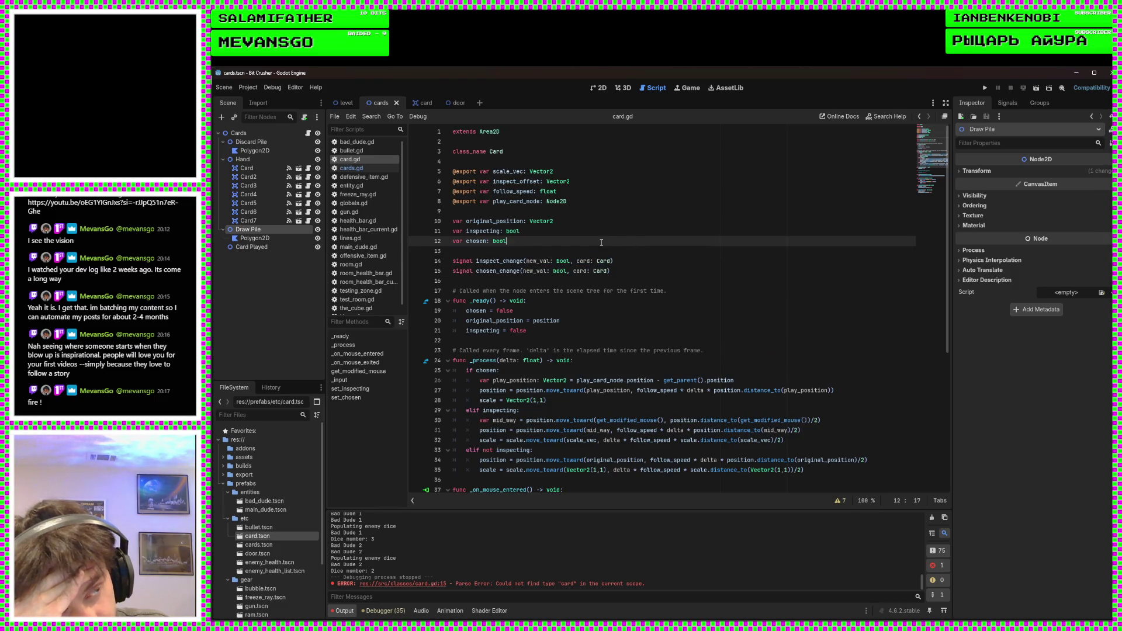
pyautogui.click(581, 251)
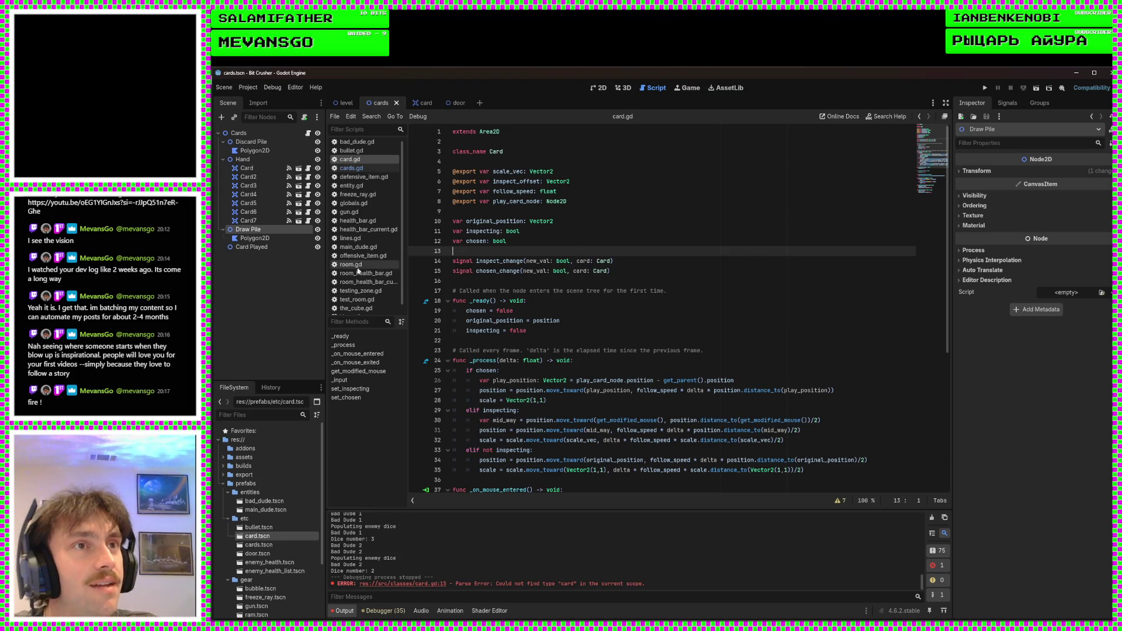
# - Open cards.gd, insert a blank line at line 7 after the exports, and collapse the scenes folder
pyautogui.click(351, 168)
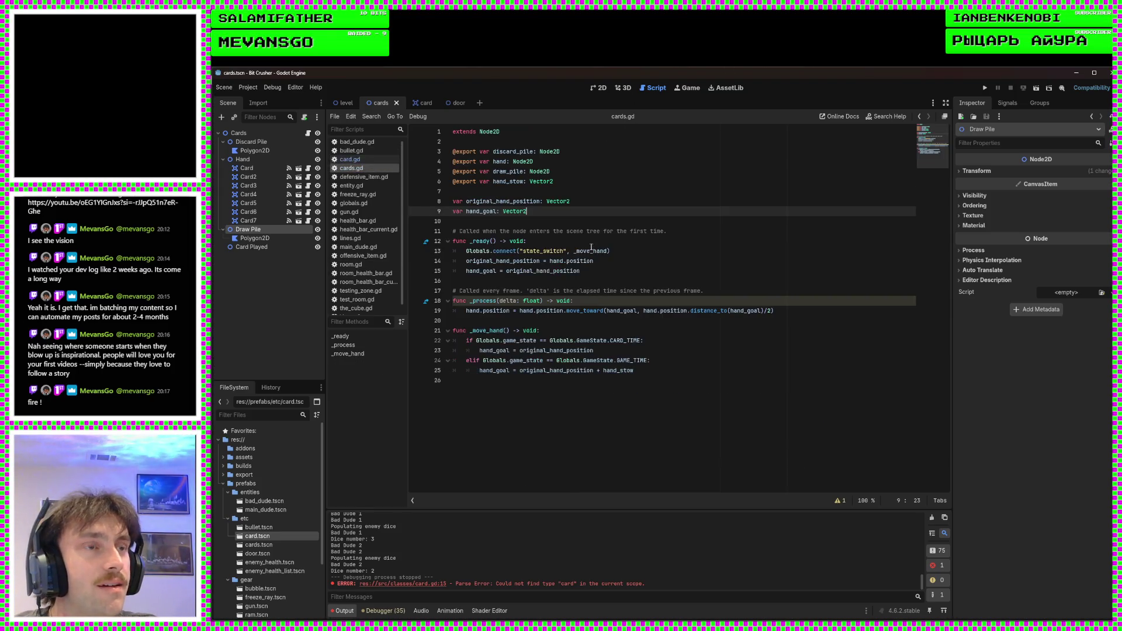
pyautogui.click(596, 291)
pyautogui.press('Up')
pyautogui.press('Up')
pyautogui.press('Up')
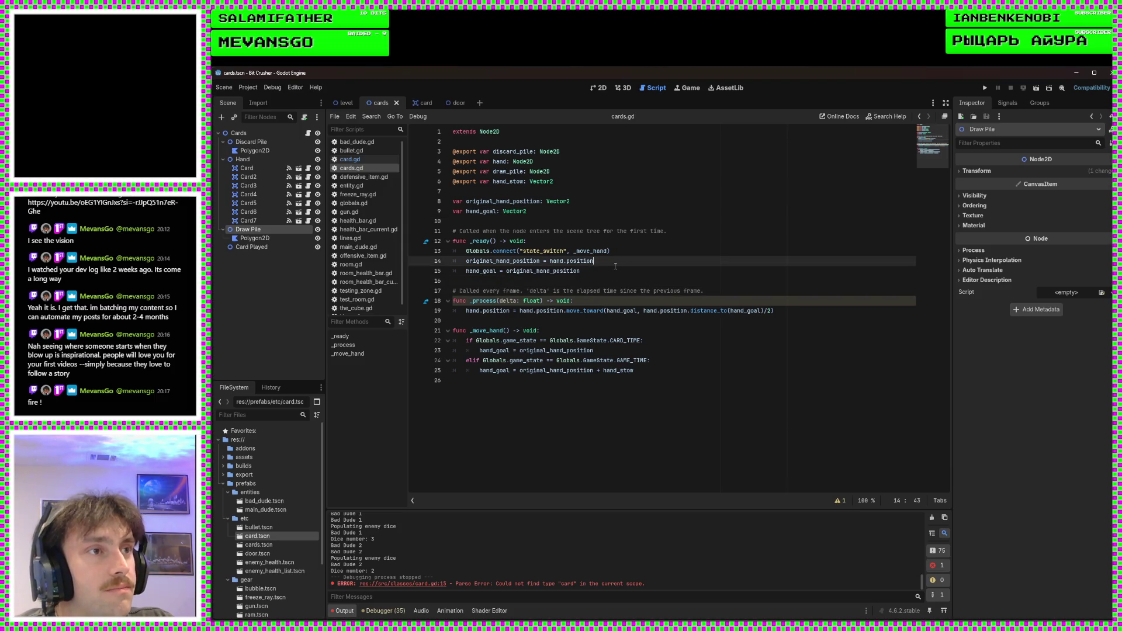
pyautogui.press('Up')
pyautogui.press('Up')
pyautogui.press('Up')
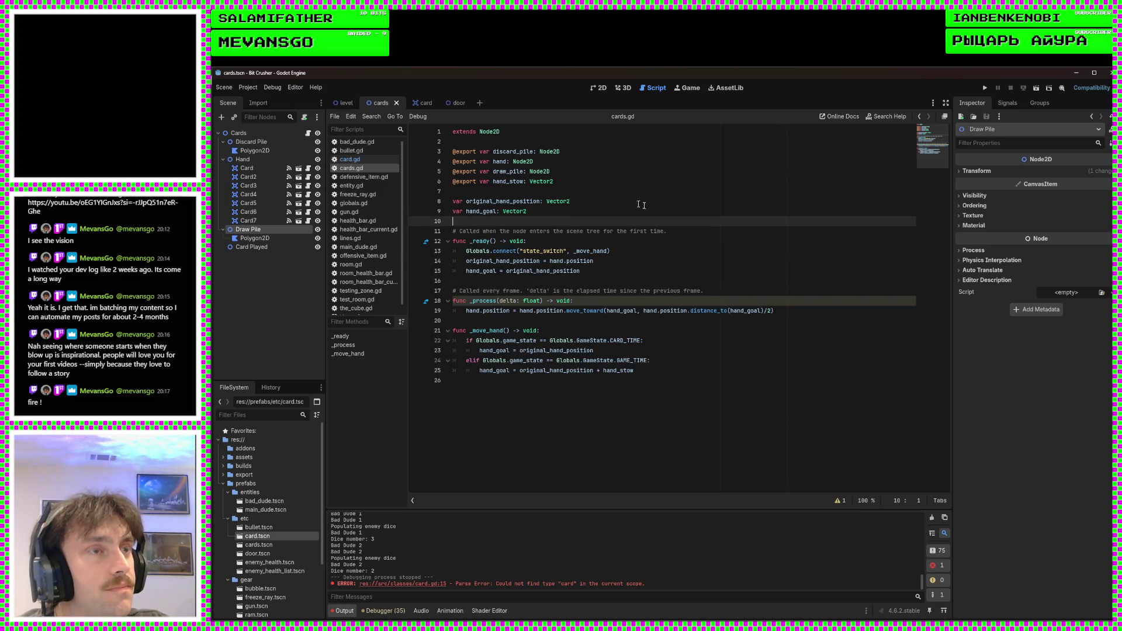
pyautogui.click(561, 208)
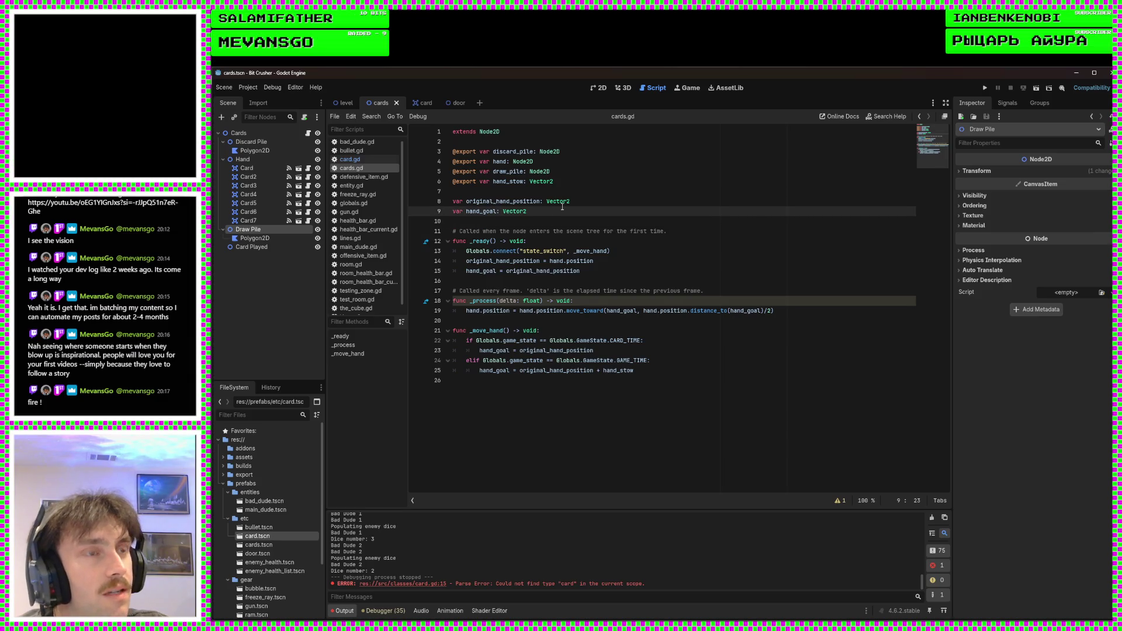
pyautogui.click(542, 193)
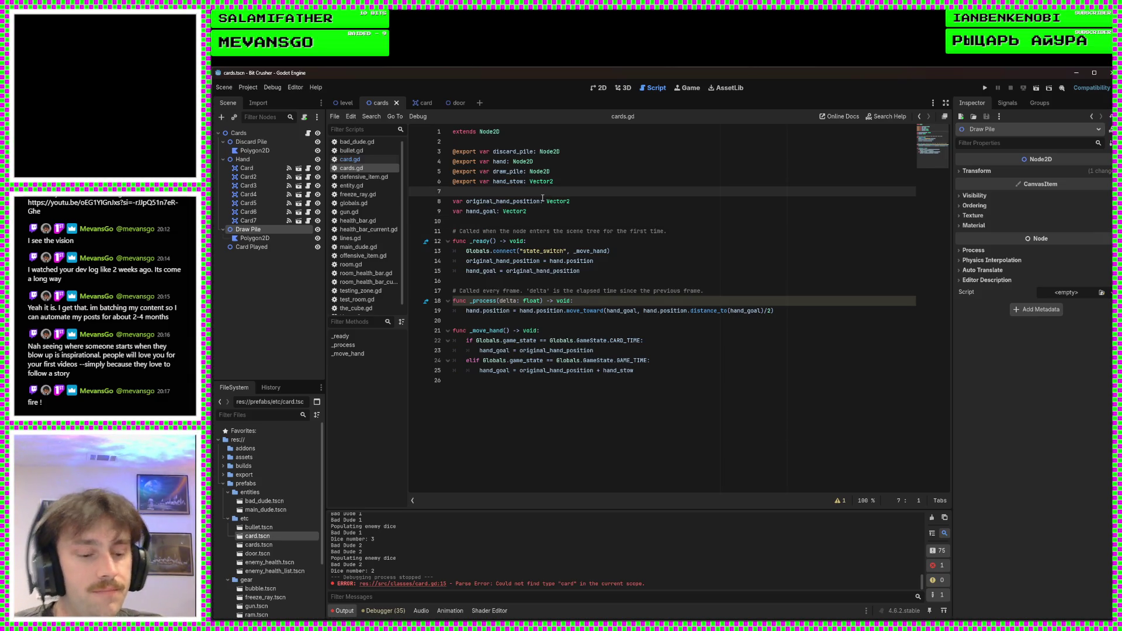
pyautogui.press('Return')
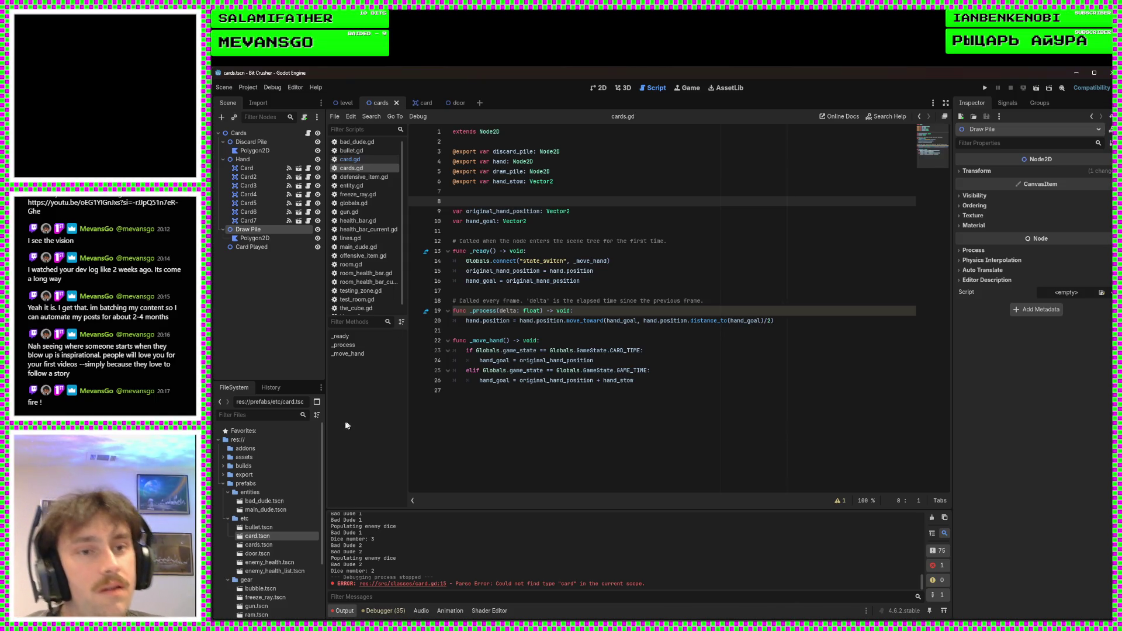
pyautogui.scroll(-3, 222, 586)
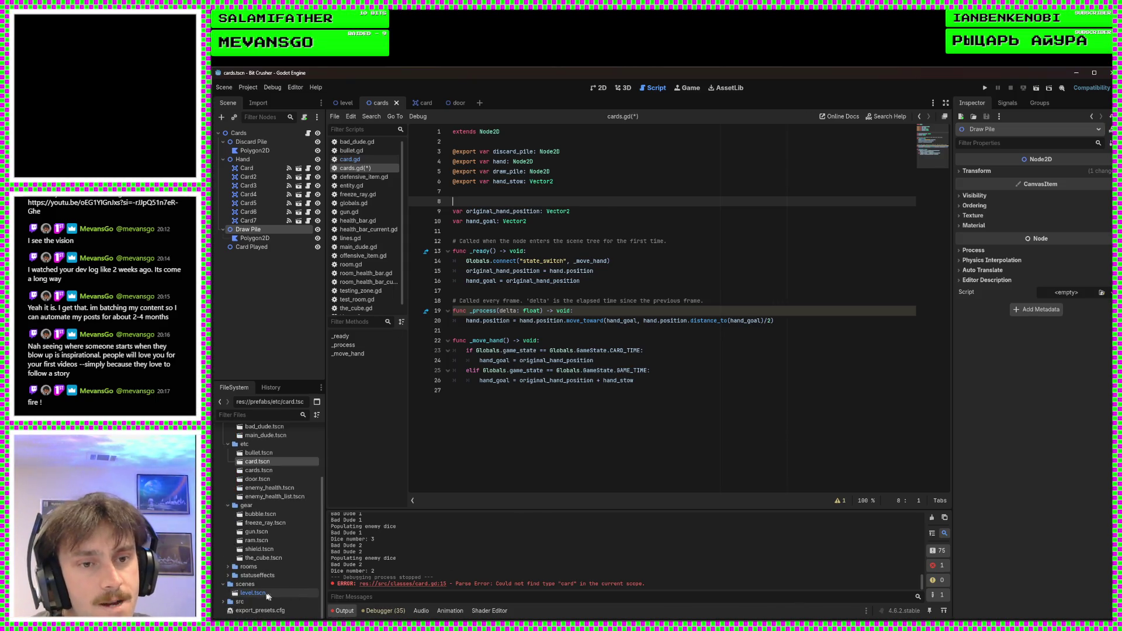
pyautogui.click(224, 585)
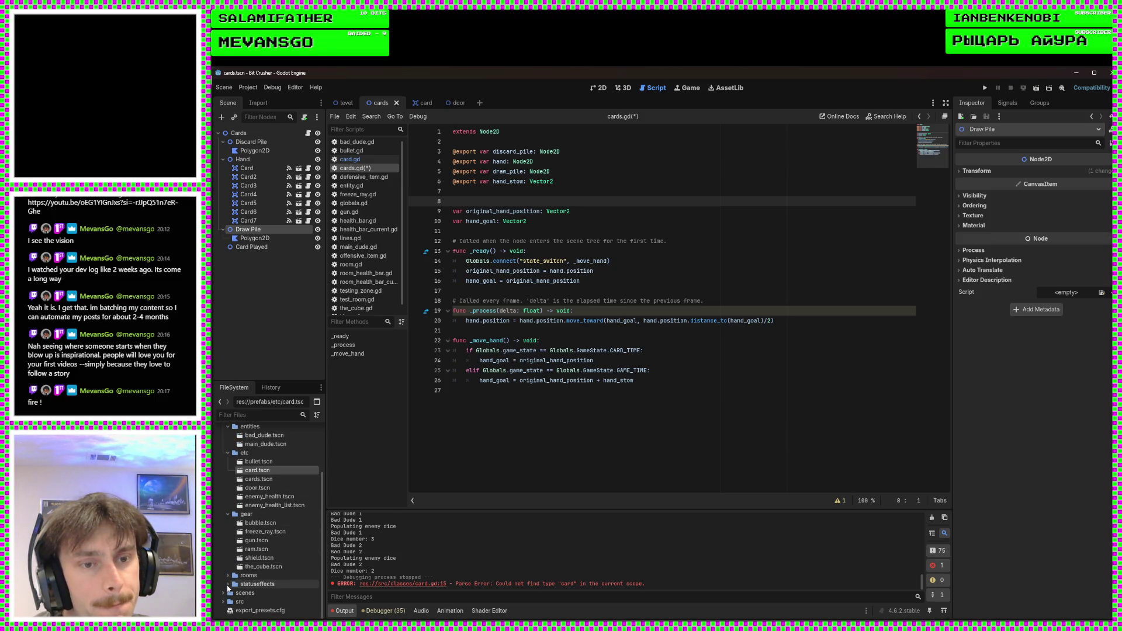
pyautogui.scroll(2, 269, 552)
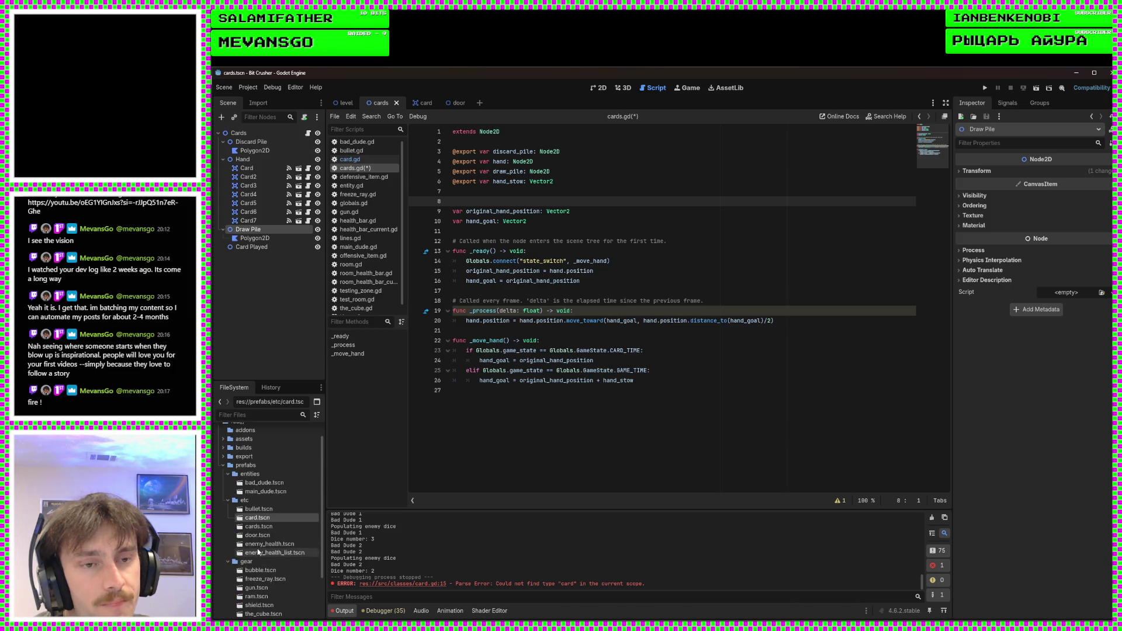
# - Create a folder named 'carddata' inside the prefabs folder
pyautogui.rightClick(250, 466)
pyautogui.moveTo(270, 477)
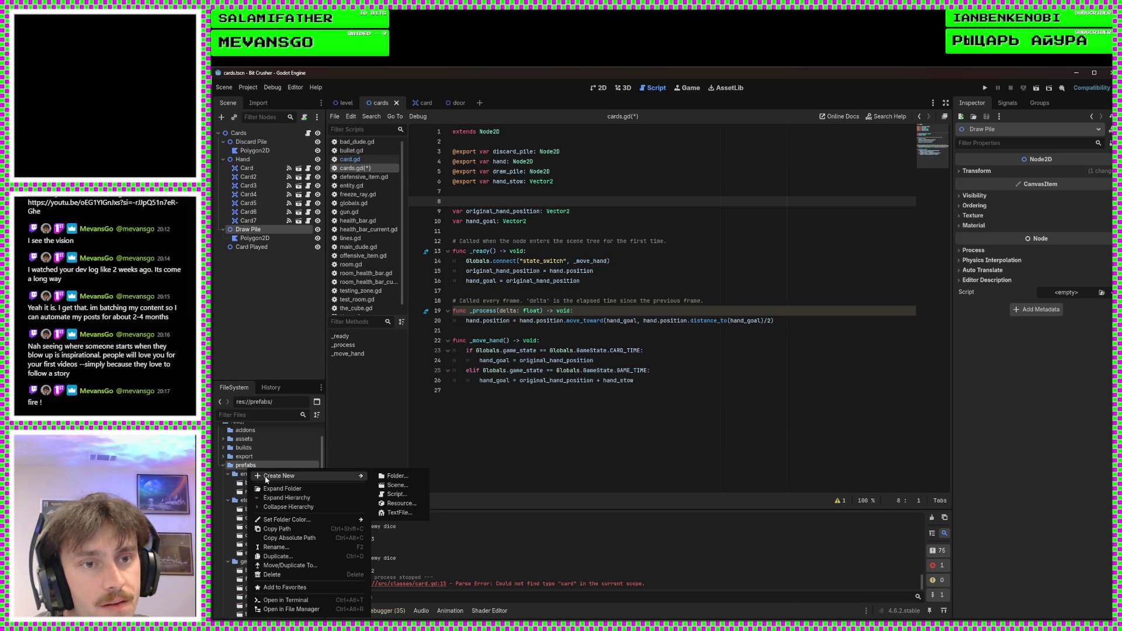
pyautogui.click(398, 484)
pyautogui.write('card_')
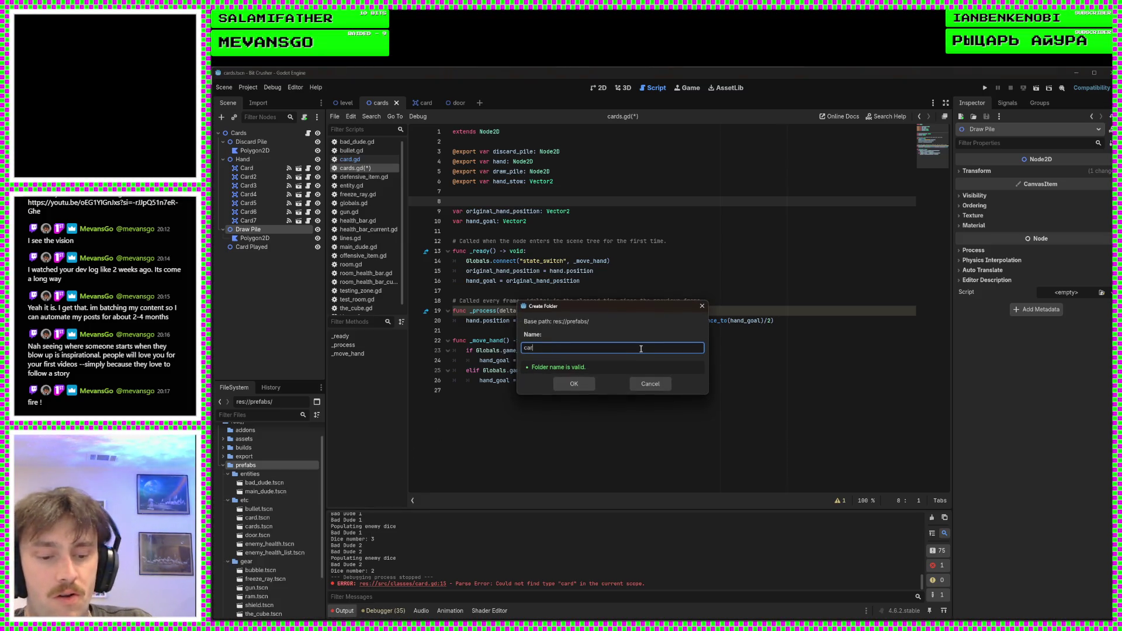
pyautogui.press('BackSpace')
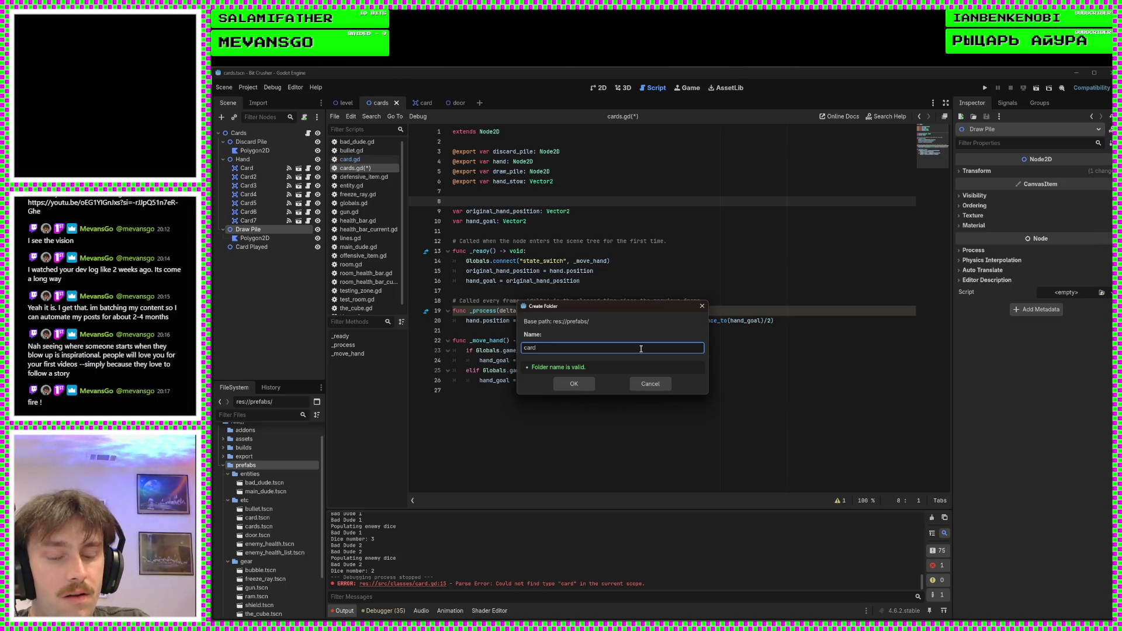
pyautogui.write('at')
pyautogui.press('Return')
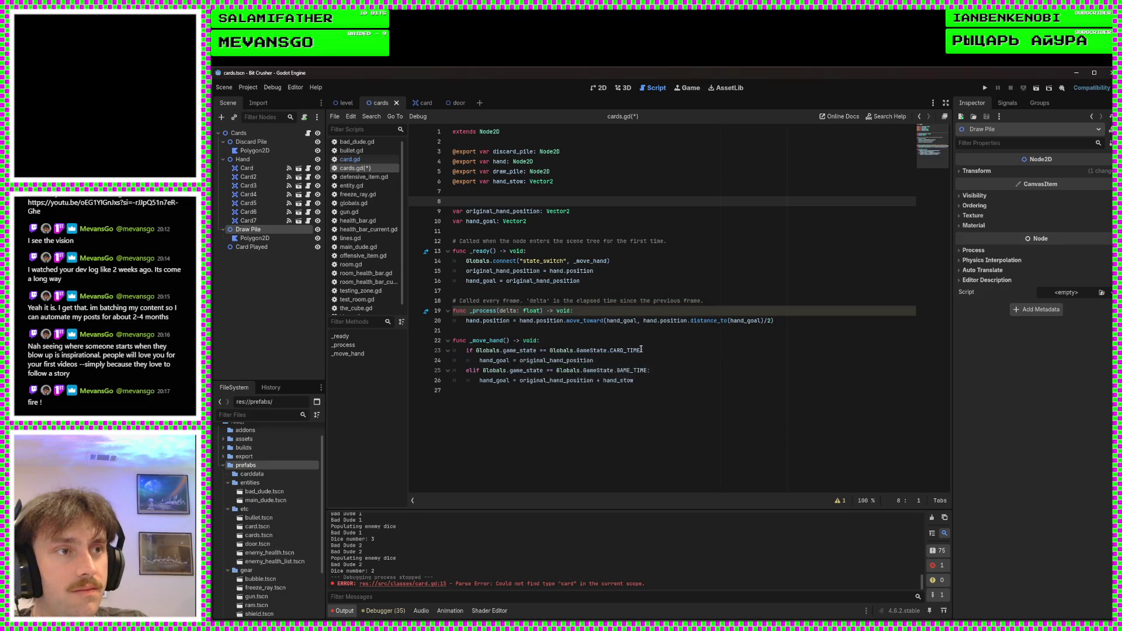
# - Create a plain Resource in the carddata folder and save it as card.tres
pyautogui.rightClick(280, 469)
pyautogui.moveTo(285, 477)
pyautogui.press('Escape')
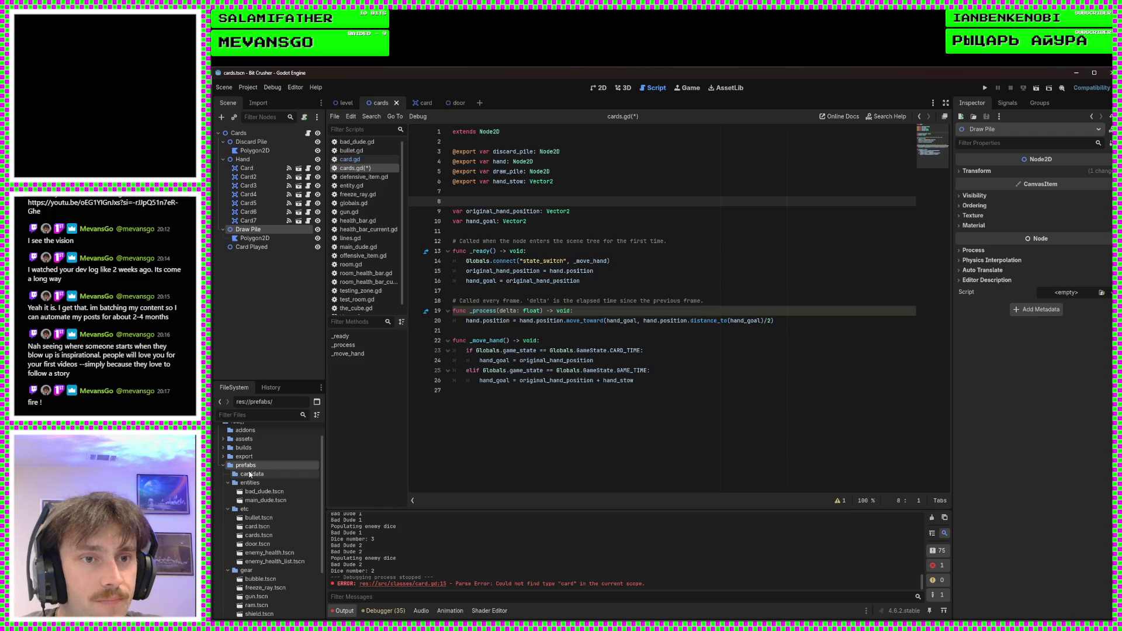
pyautogui.click(252, 474)
pyautogui.rightClick(261, 473)
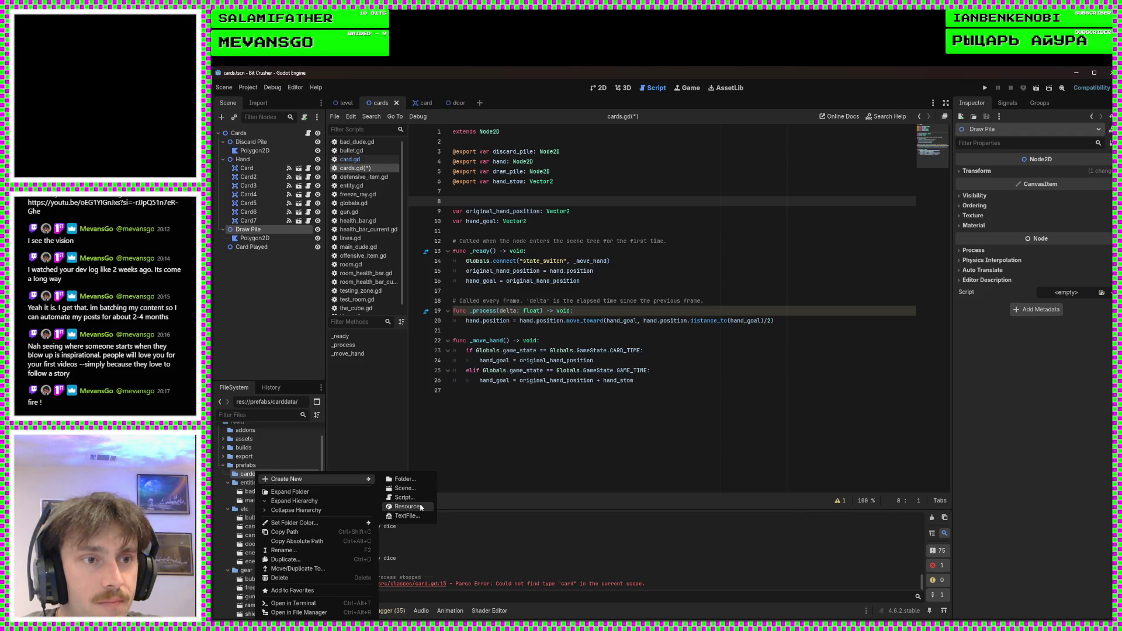
pyautogui.click(409, 504)
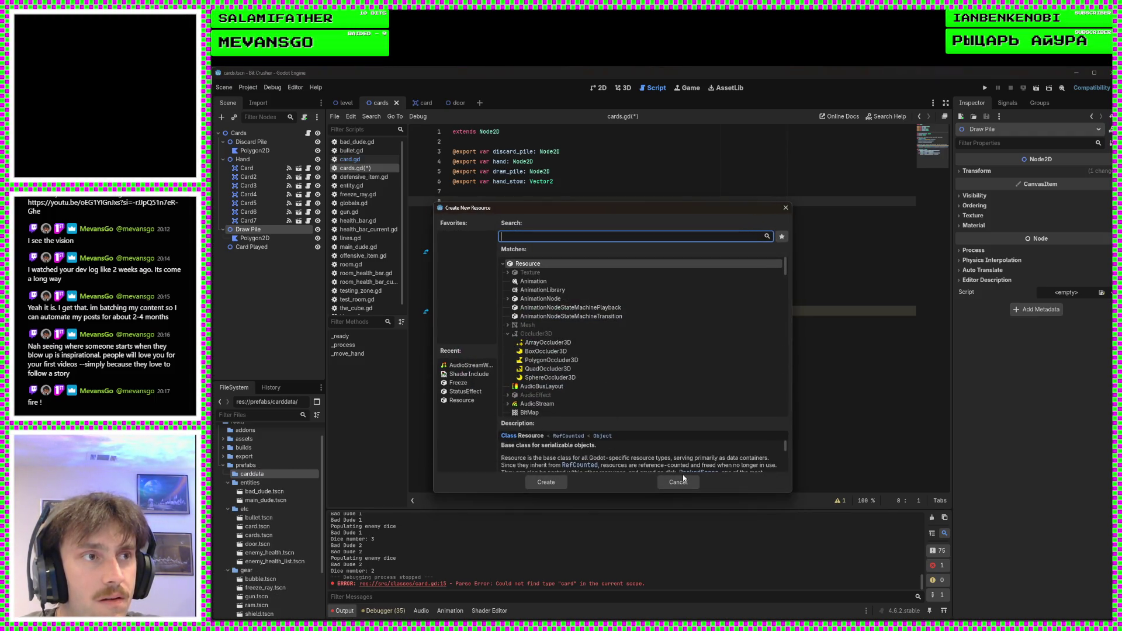
pyautogui.write('resource')
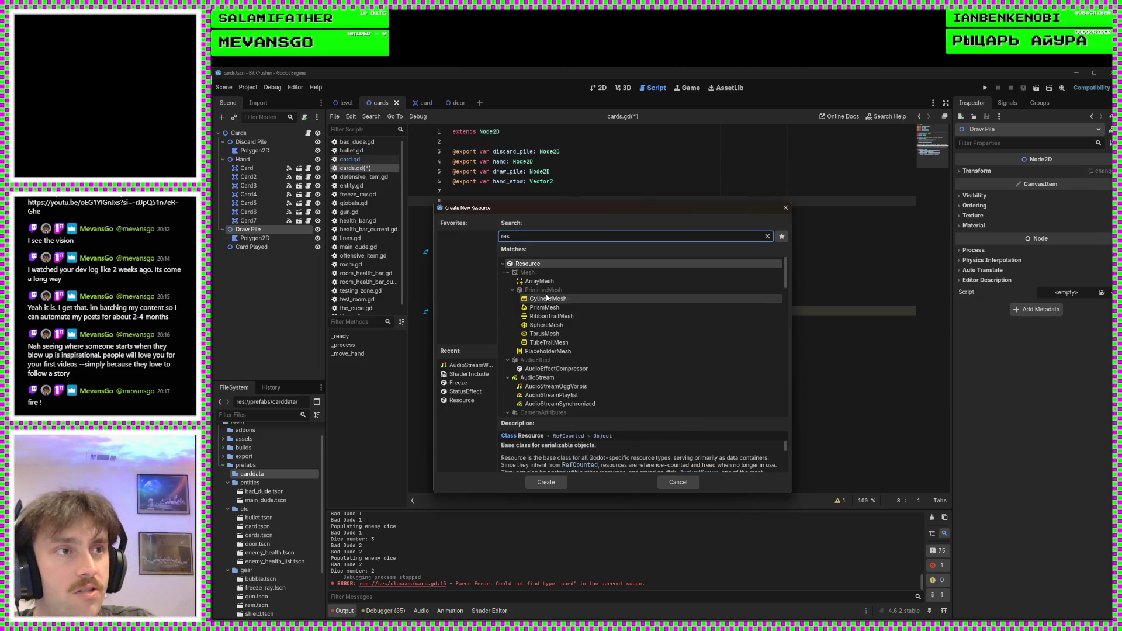
pyautogui.press('Return')
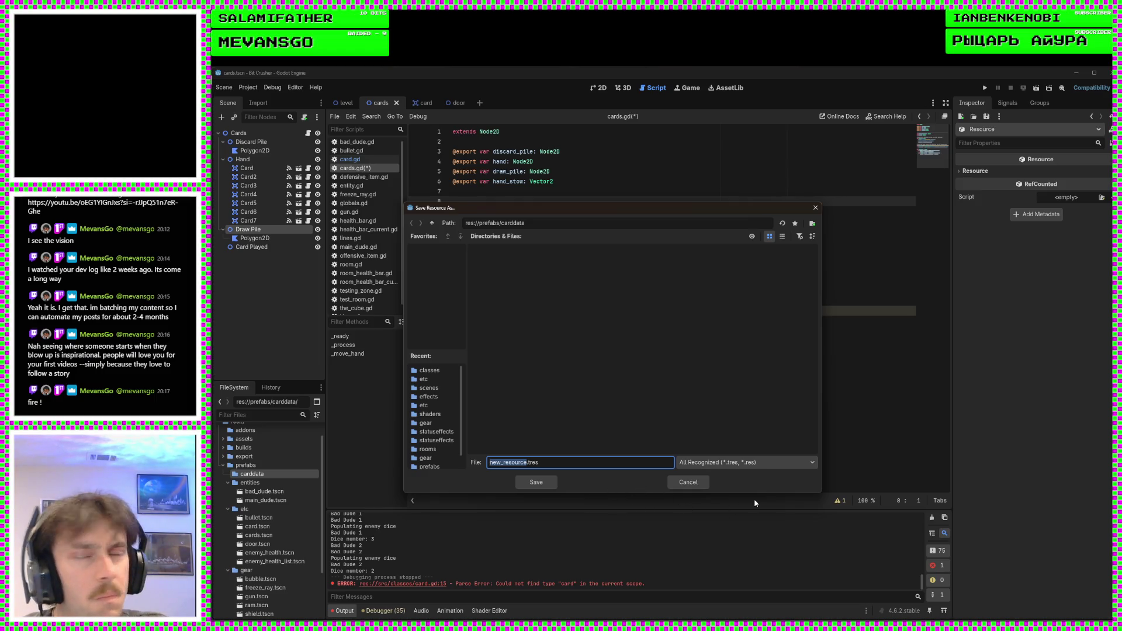
pyautogui.write('card')
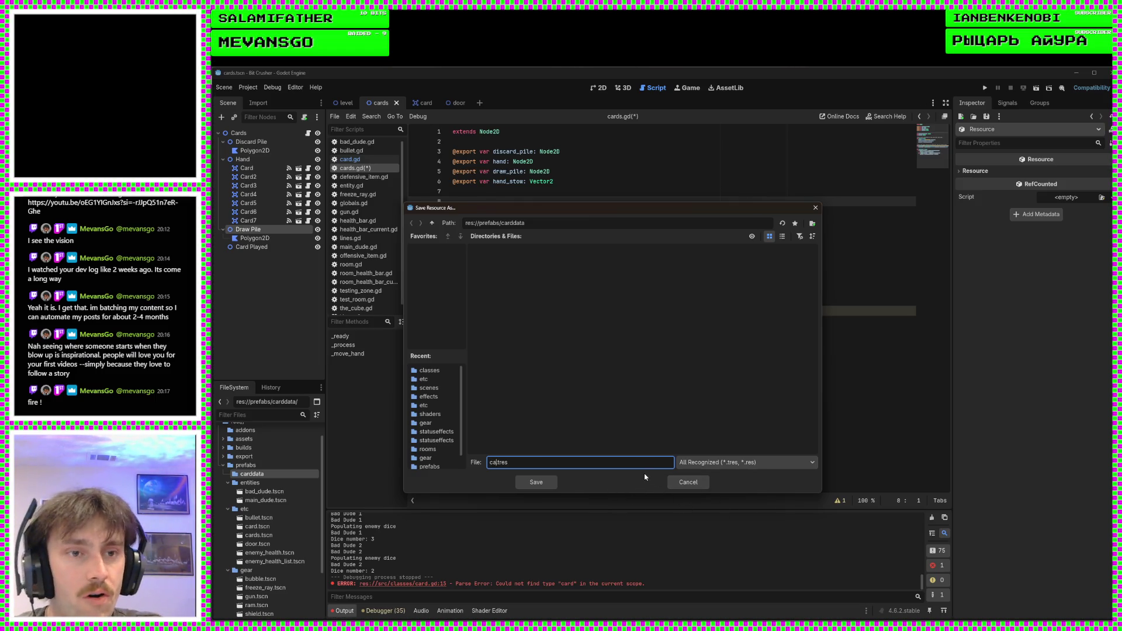
pyautogui.press('Return')
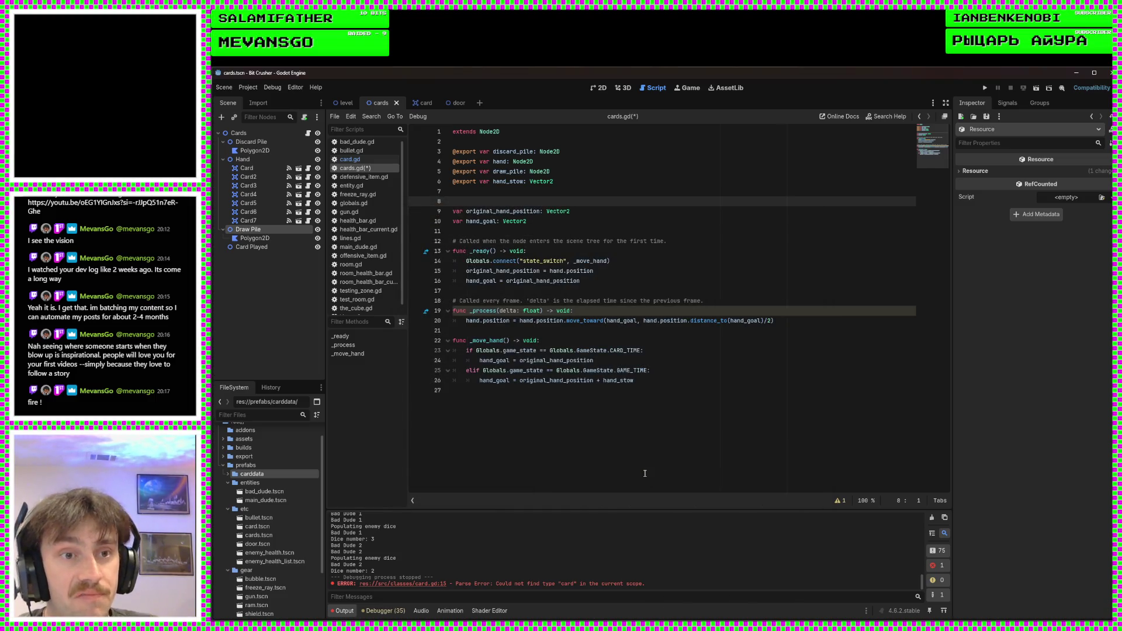
# - Attach a new built-in GDScript to card.tres in the Inspector and open it for editing
pyautogui.doubleClick(252, 474)
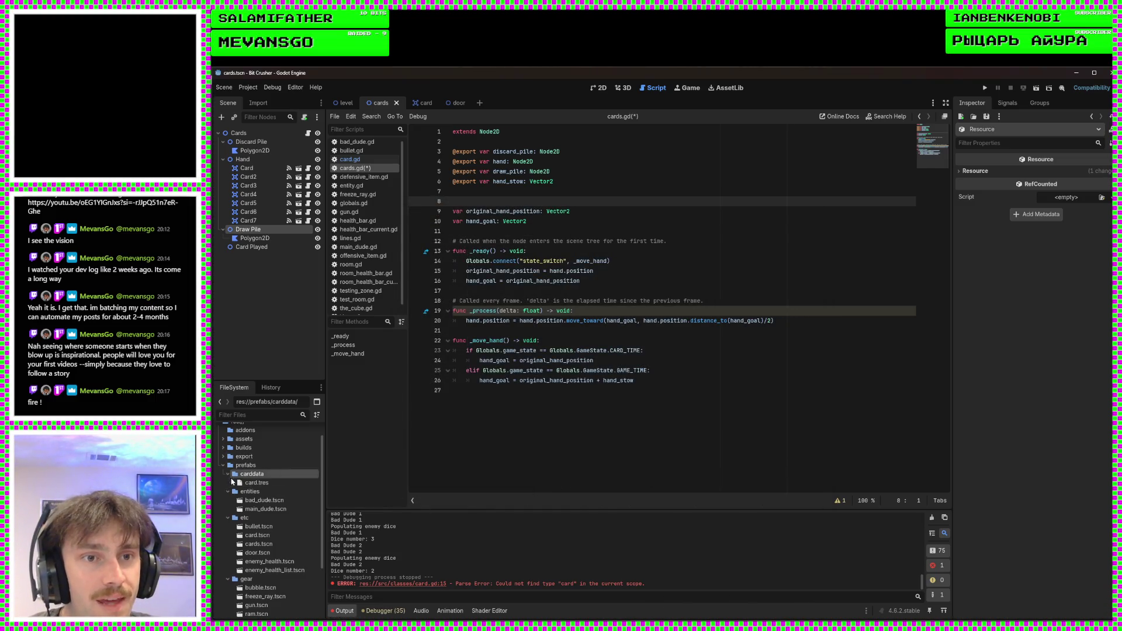
pyautogui.click(252, 483)
pyautogui.rightClick(252, 483)
pyautogui.press('Escape')
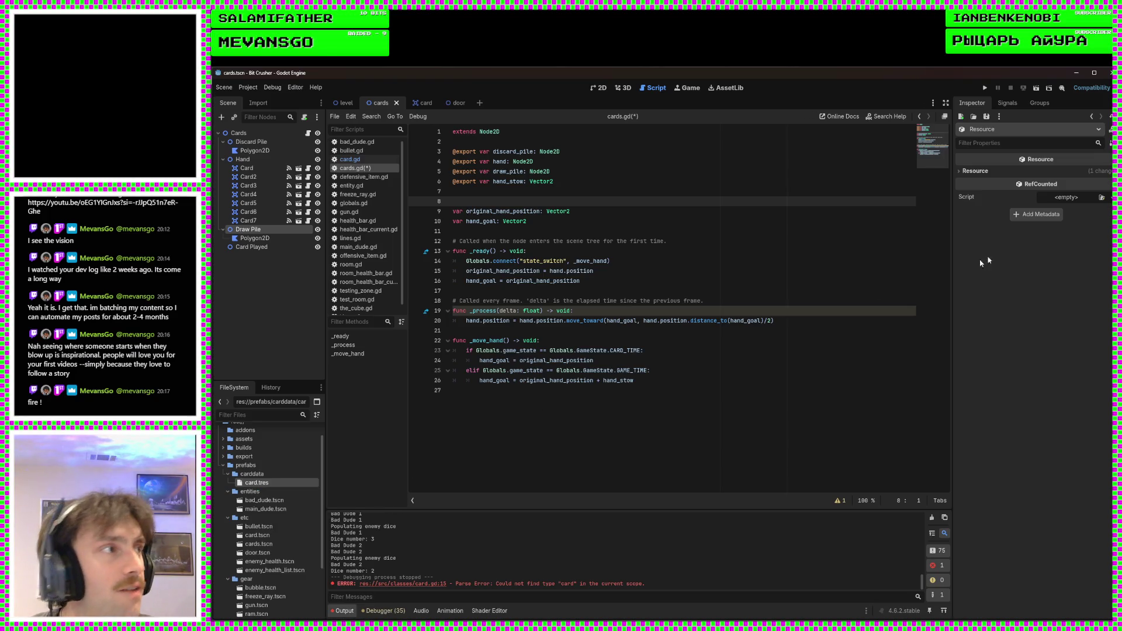
pyautogui.click(1073, 199)
pyautogui.click(1081, 220)
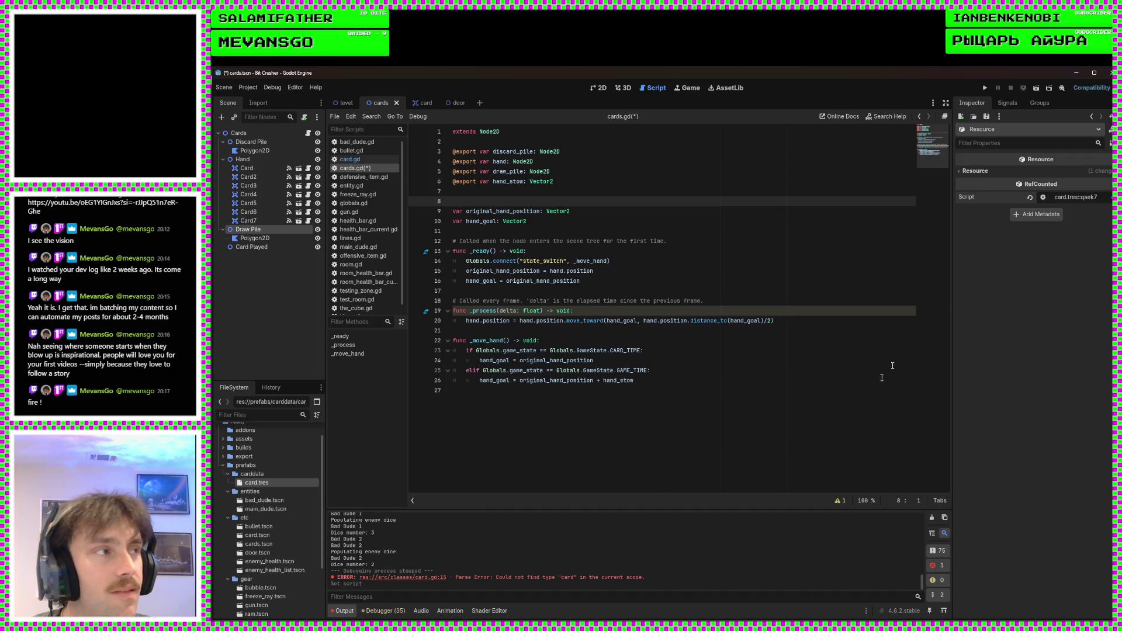
pyautogui.click(1074, 197)
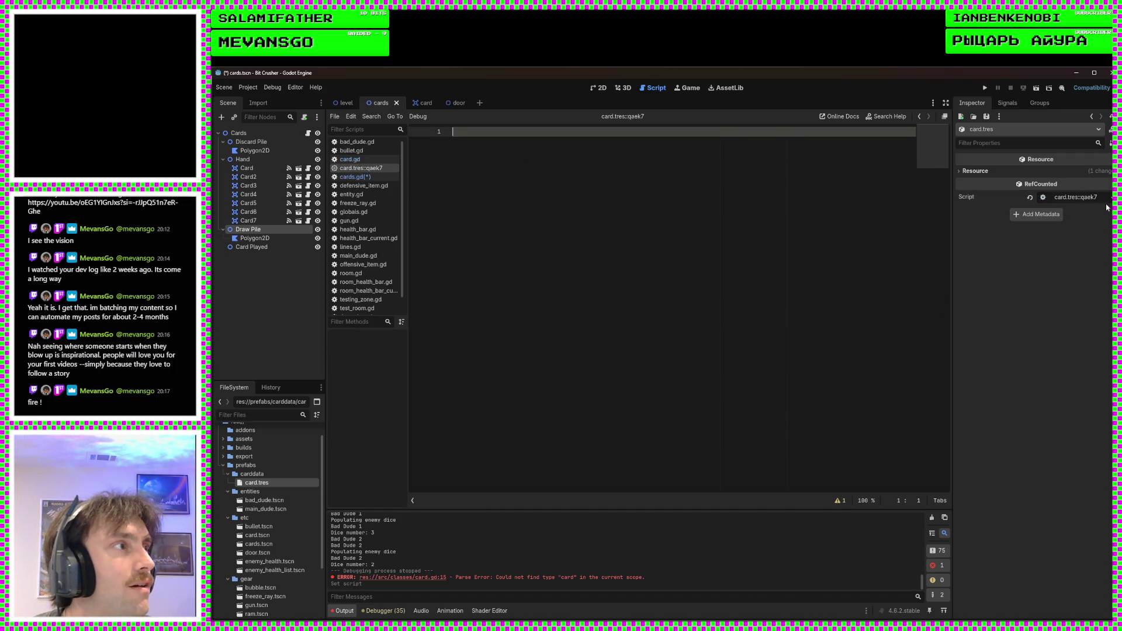
# - Clear card.tres's existing script and assign a fresh New GDScript in its place
pyautogui.click(1109, 197)
pyautogui.click(1093, 260)
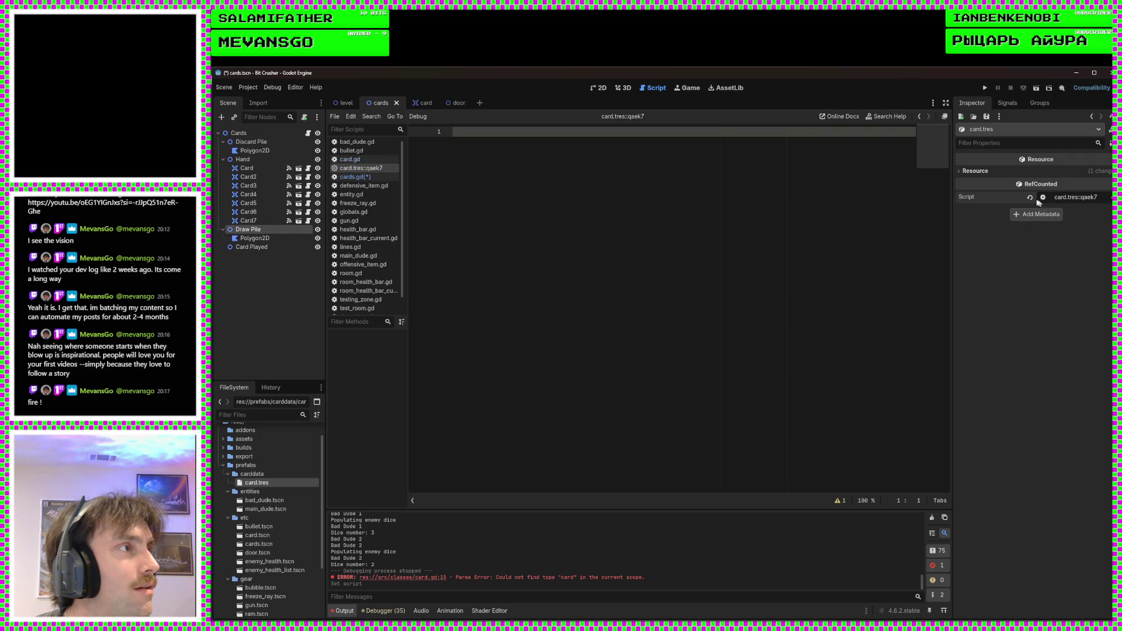
pyautogui.click(1103, 198)
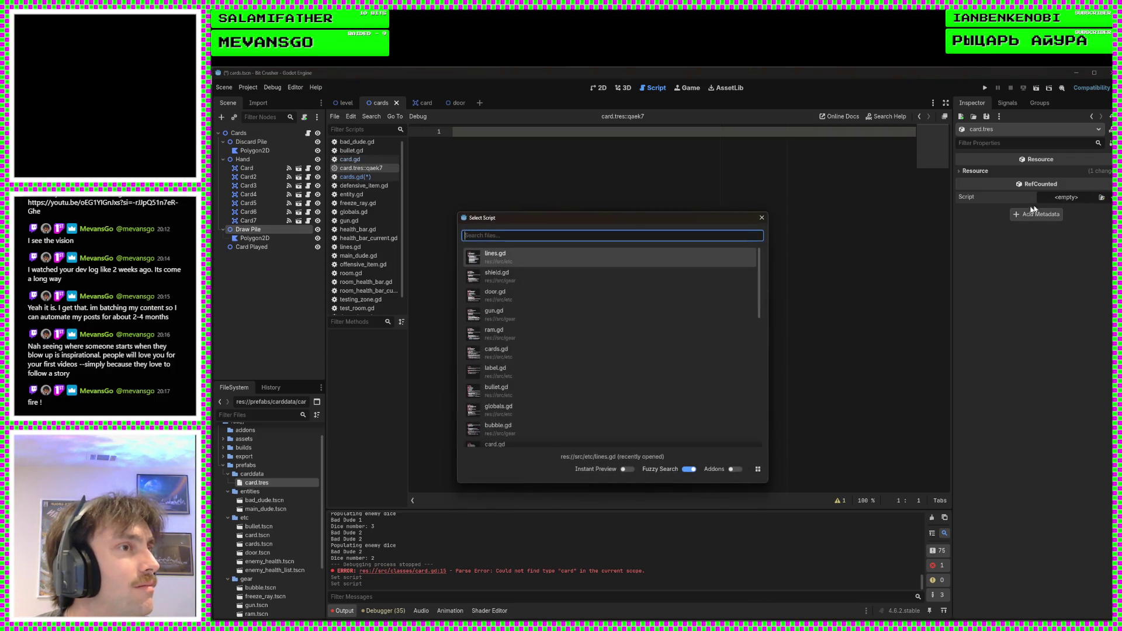
pyautogui.click(773, 209)
pyautogui.click(1109, 197)
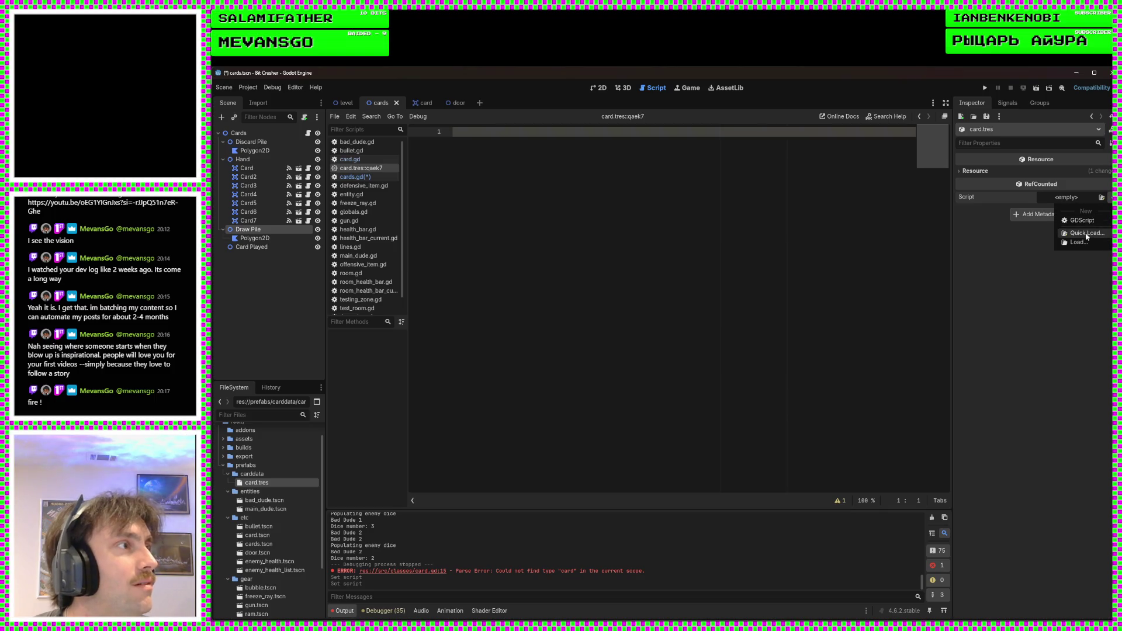
pyautogui.click(1081, 222)
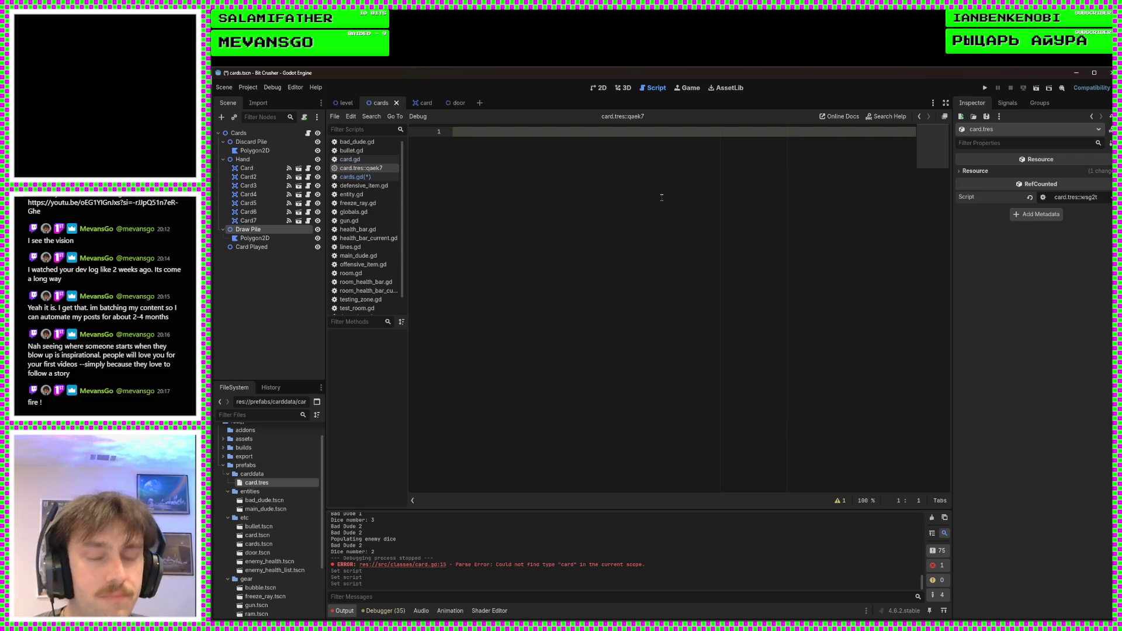
# - Write 'extends Resource' as the first line of the card.tres script
pyautogui.write('extends R')
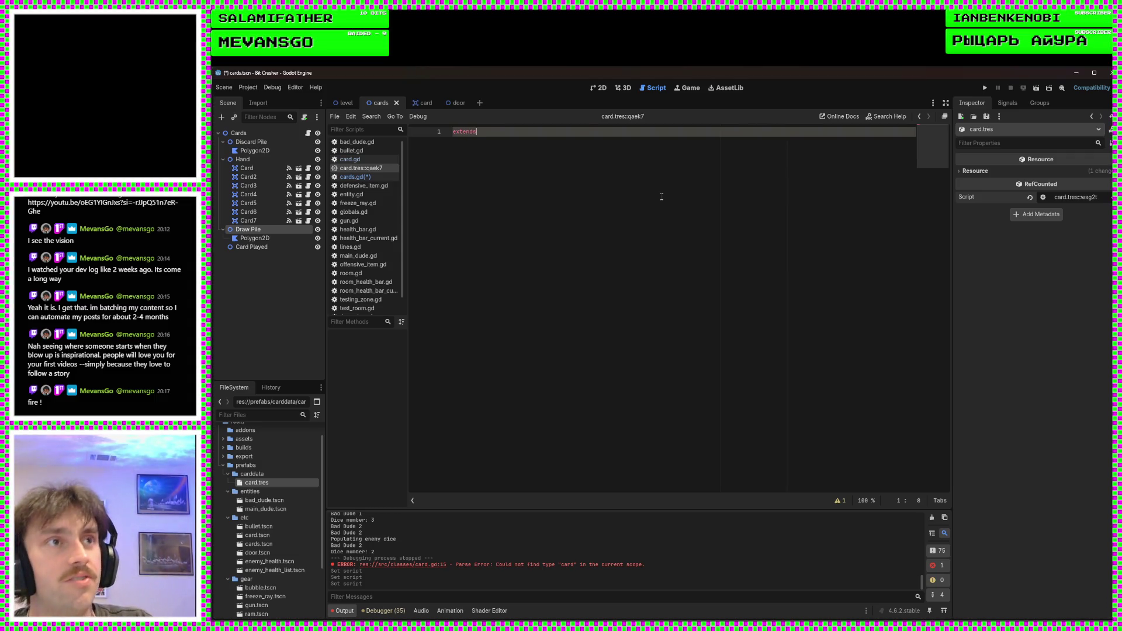
pyautogui.press('Return')
pyautogui.press('Return')
pyautogui.press('Return')
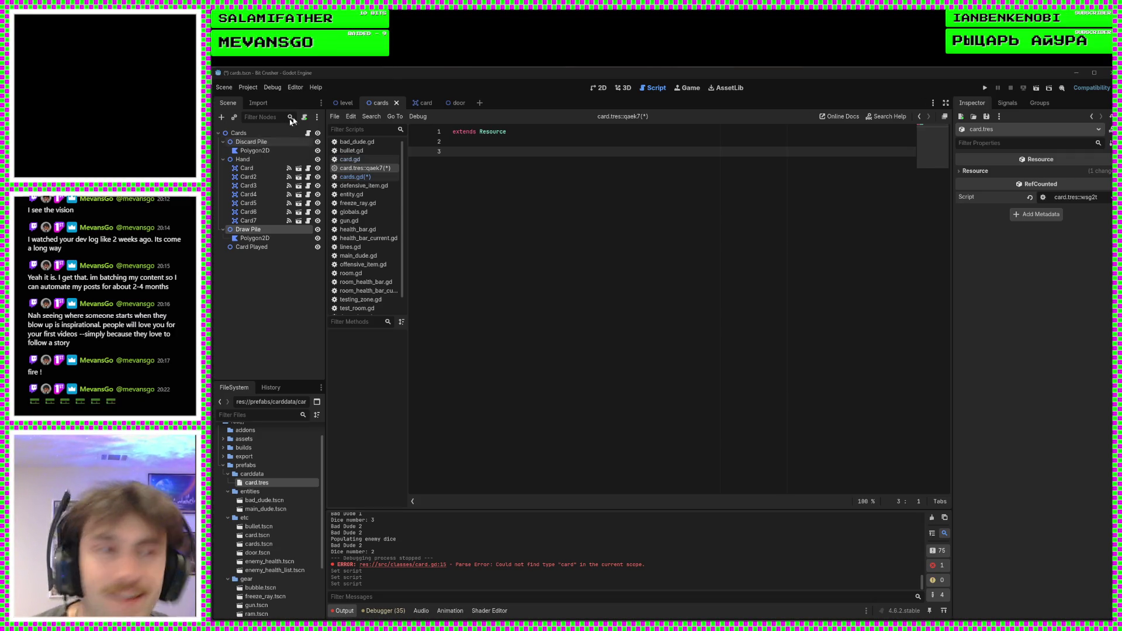
pyautogui.click(494, 143)
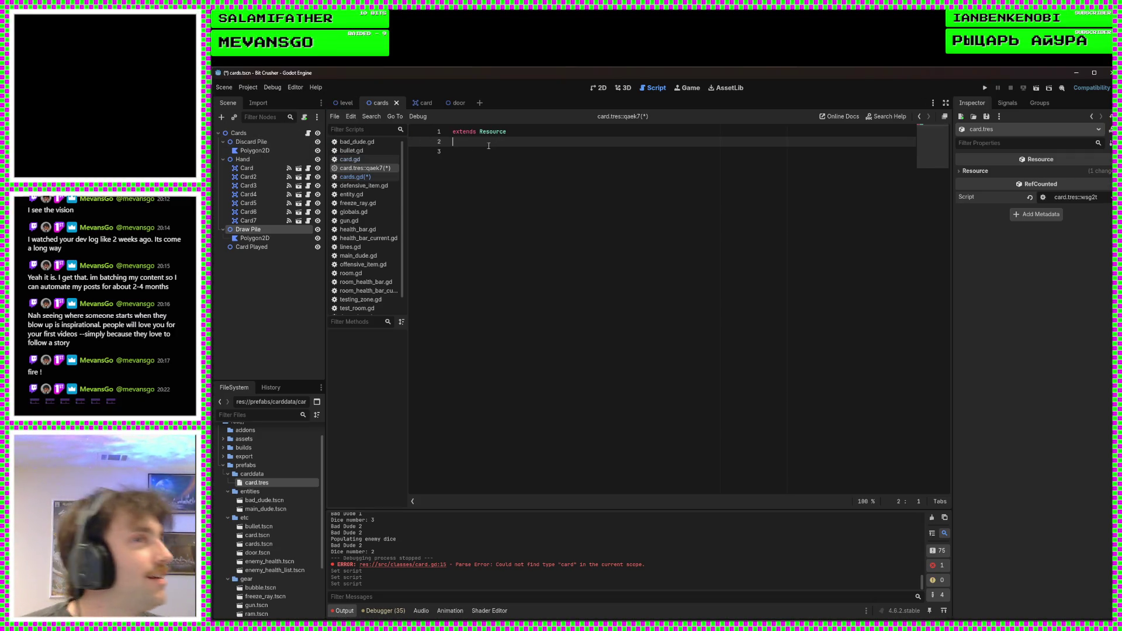
pyautogui.click(471, 152)
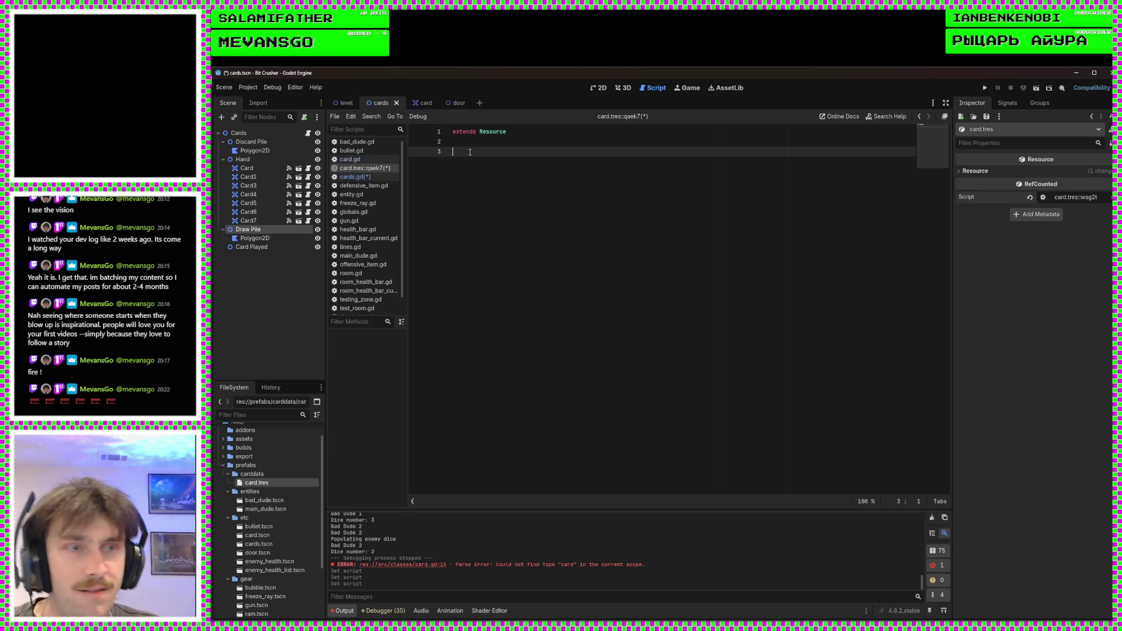
pyautogui.write('@export_en')
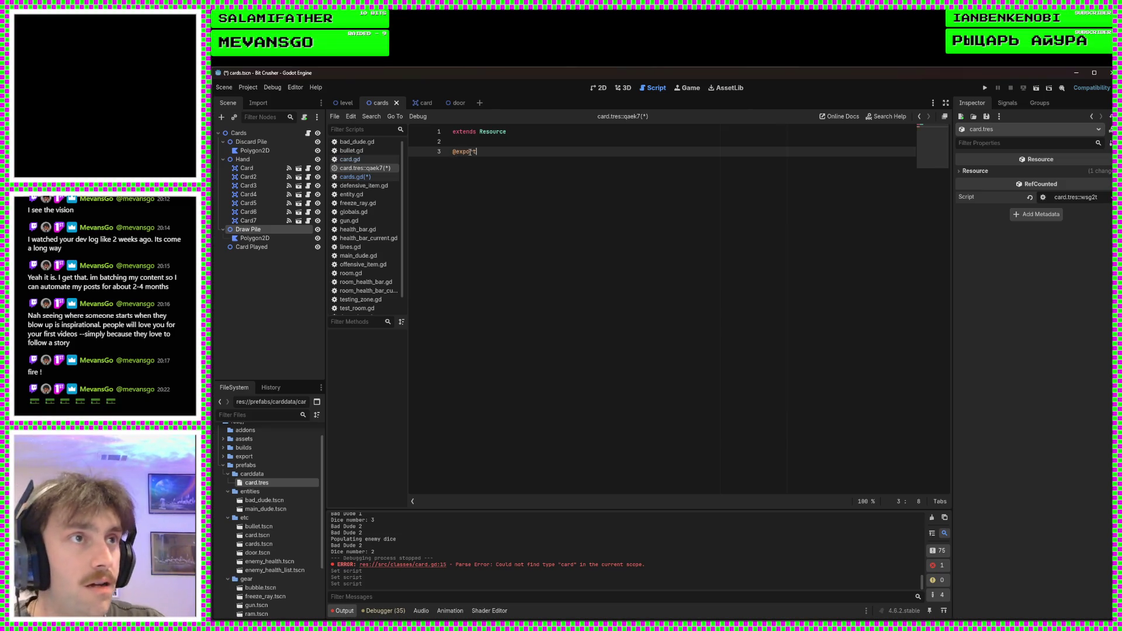
pyautogui.write('um v')
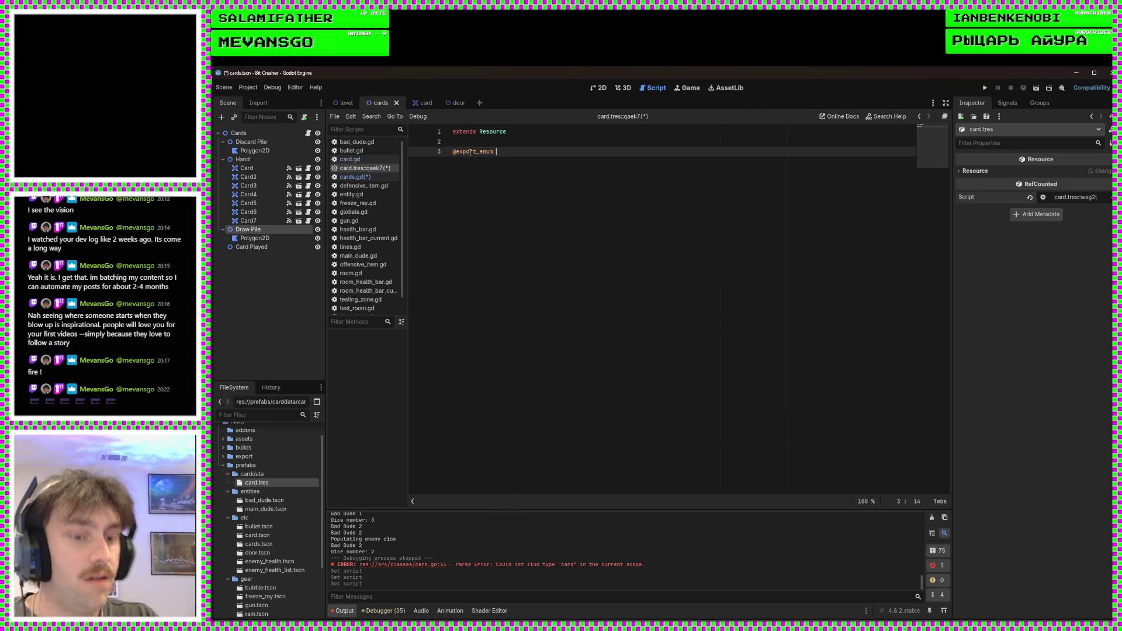
pyautogui.write('ar ')
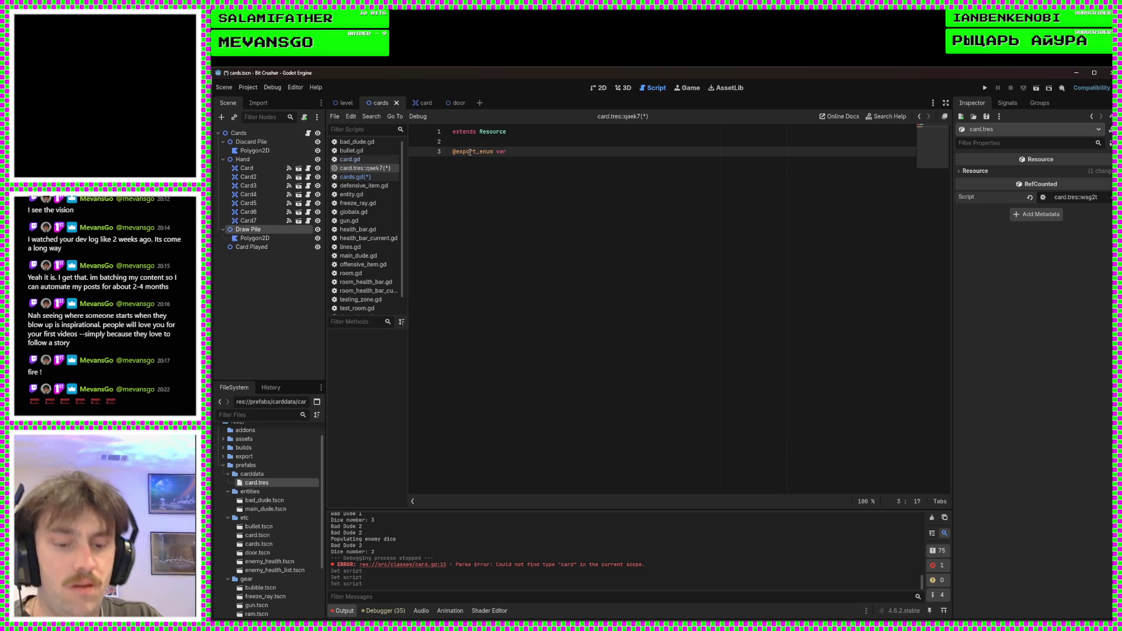
pyautogui.write('color:')
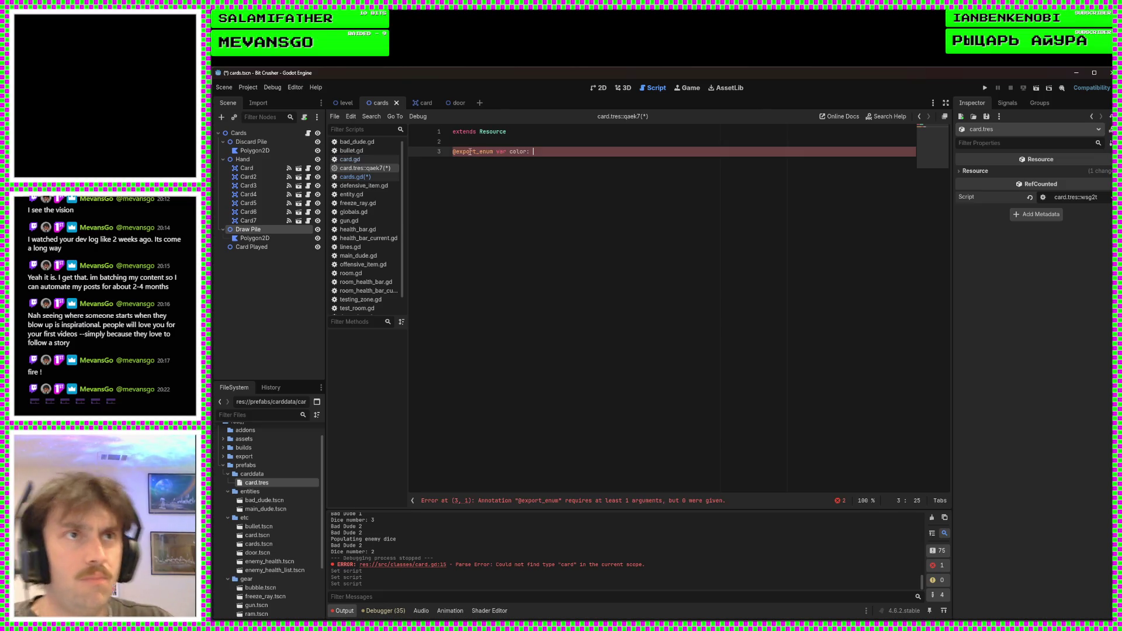
pyautogui.hotkey('ctrl', 's')
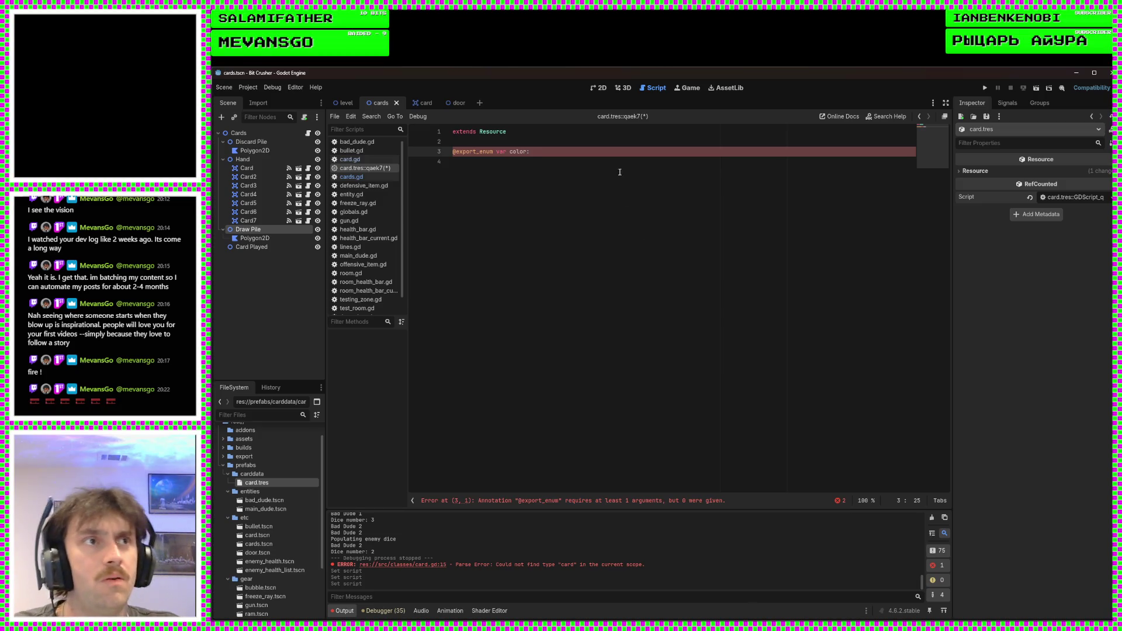
# - Expand src in FileSystem and bring up the Create New menu for the classes folder
pyautogui.moveTo(618, 170); pyautogui.dragTo(431, 123)
pyautogui.hotkey('ctrl', 'c')
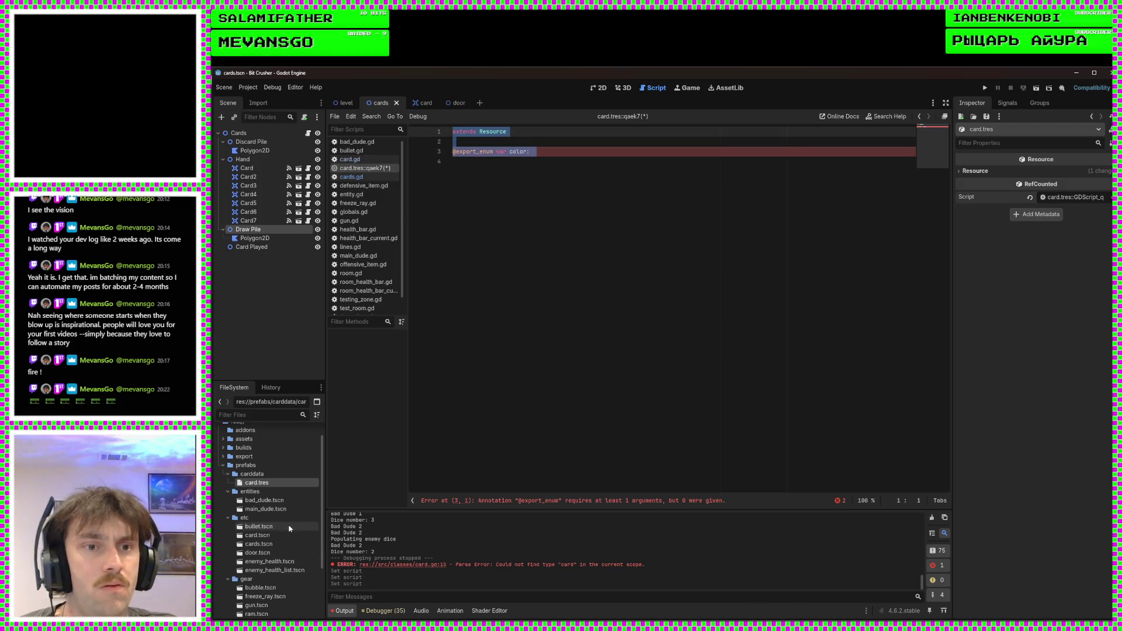
pyautogui.scroll(-3, 266, 561)
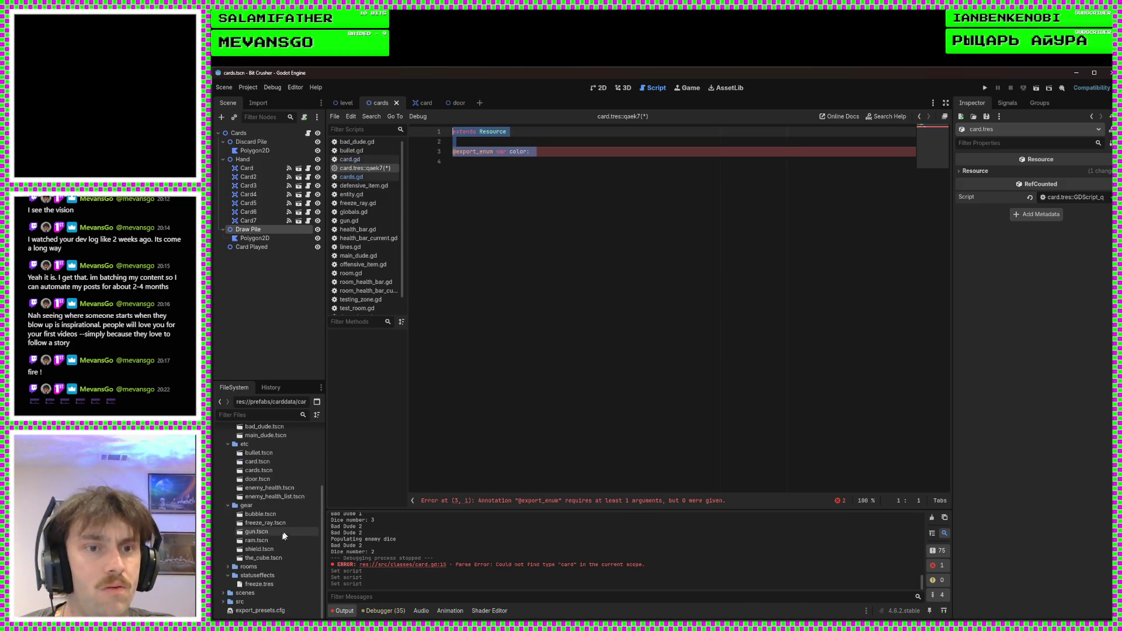
pyautogui.click(223, 601)
pyautogui.scroll(-3, 254, 555)
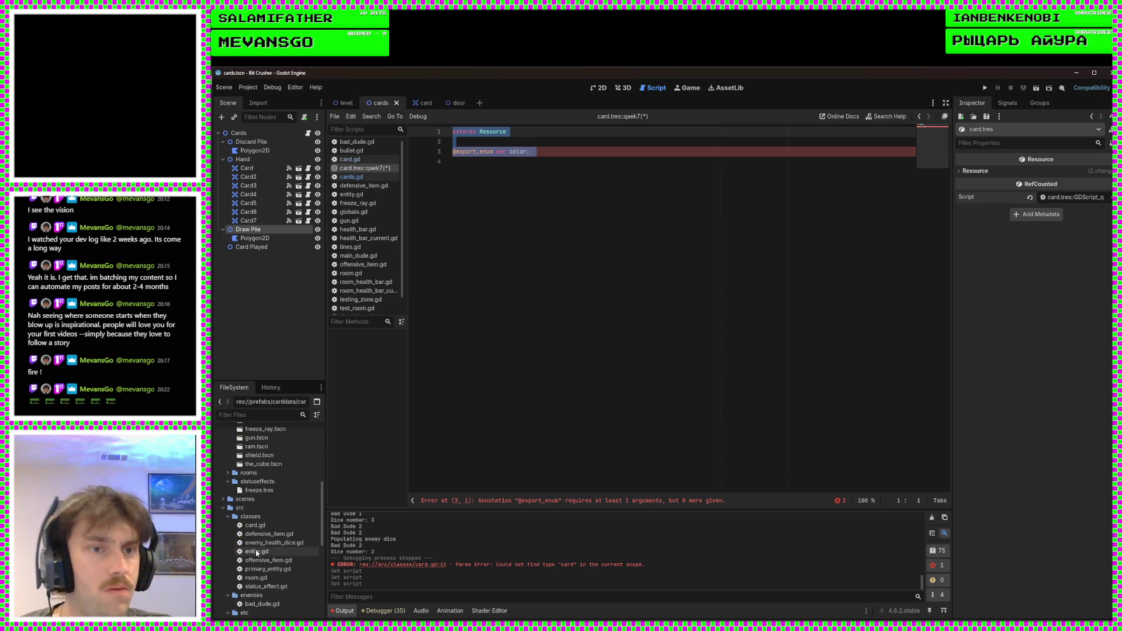
pyautogui.rightClick(257, 516)
pyautogui.moveTo(301, 484)
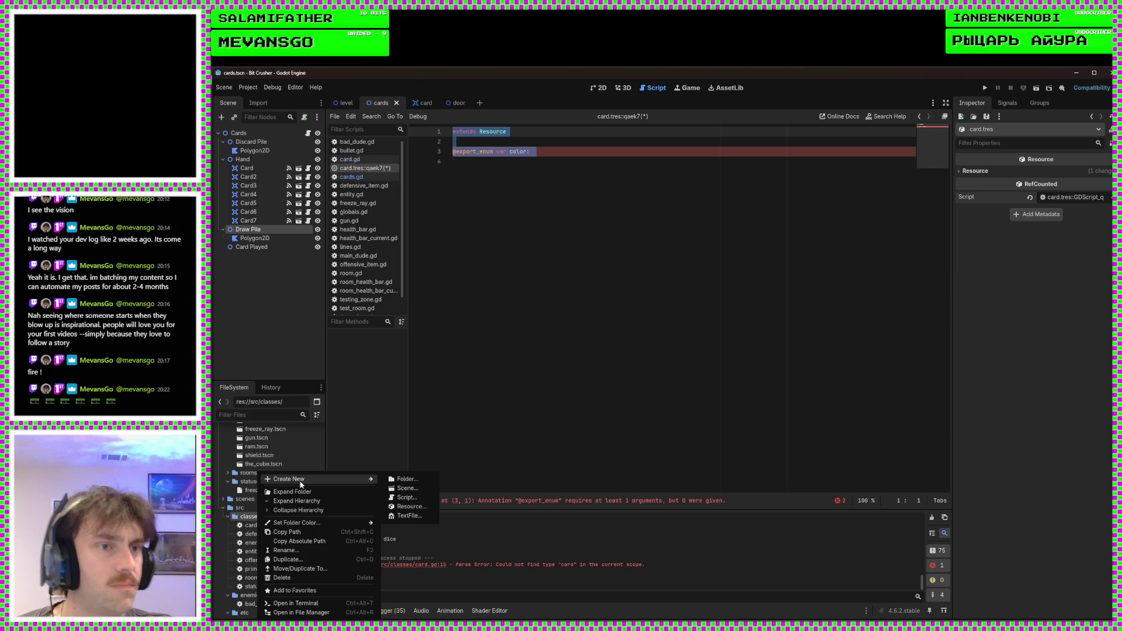
# - Start a new script in src/classes and name it card_resource
pyautogui.click(407, 498)
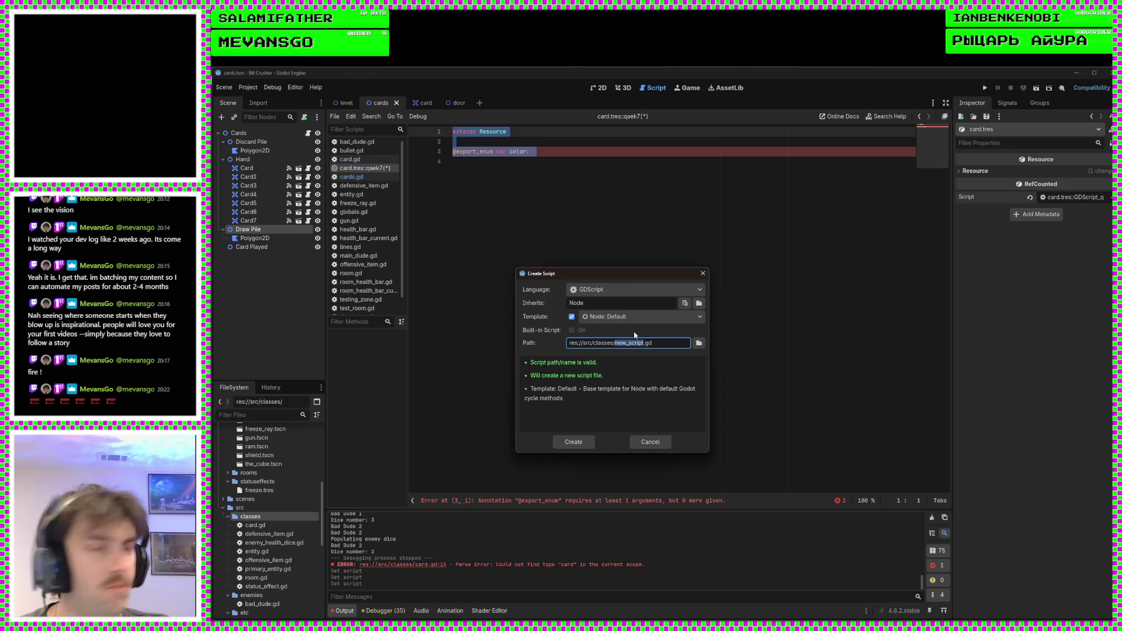
pyautogui.write('card_')
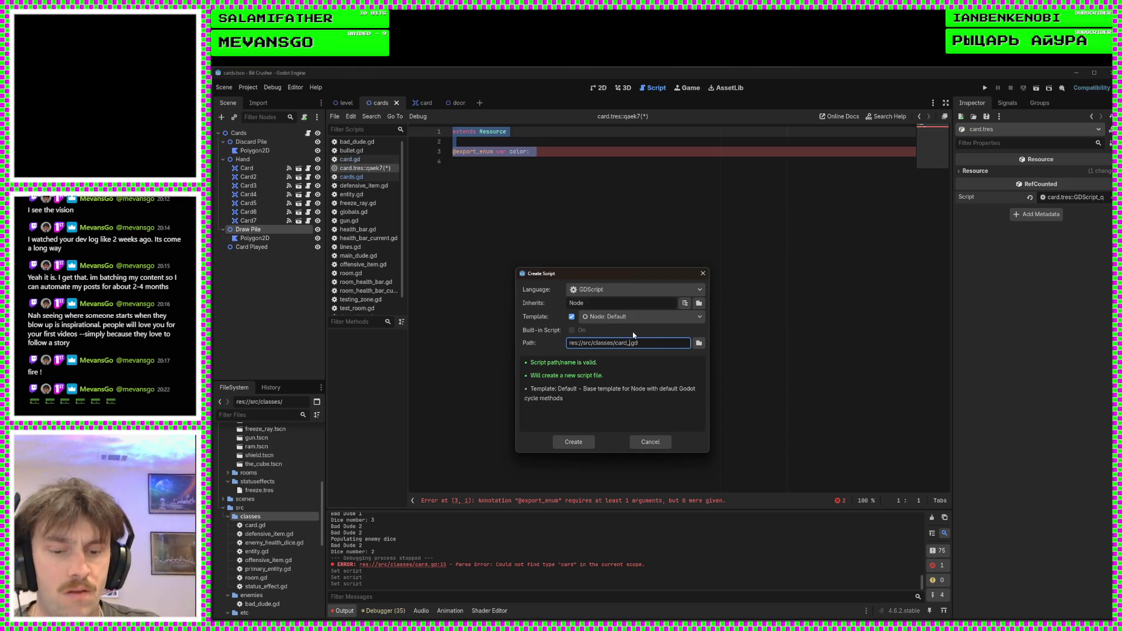
pyautogui.write('resource')
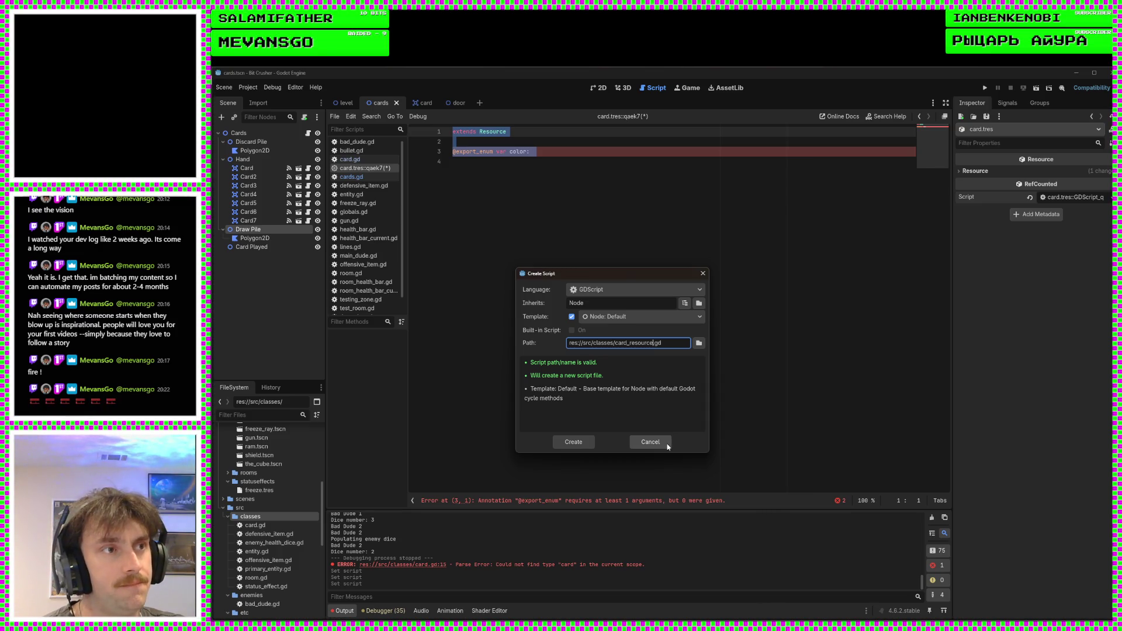
# - Create card_resource.gd and replace its template with 'extends Resource' and an exported color line
pyautogui.click(582, 441)
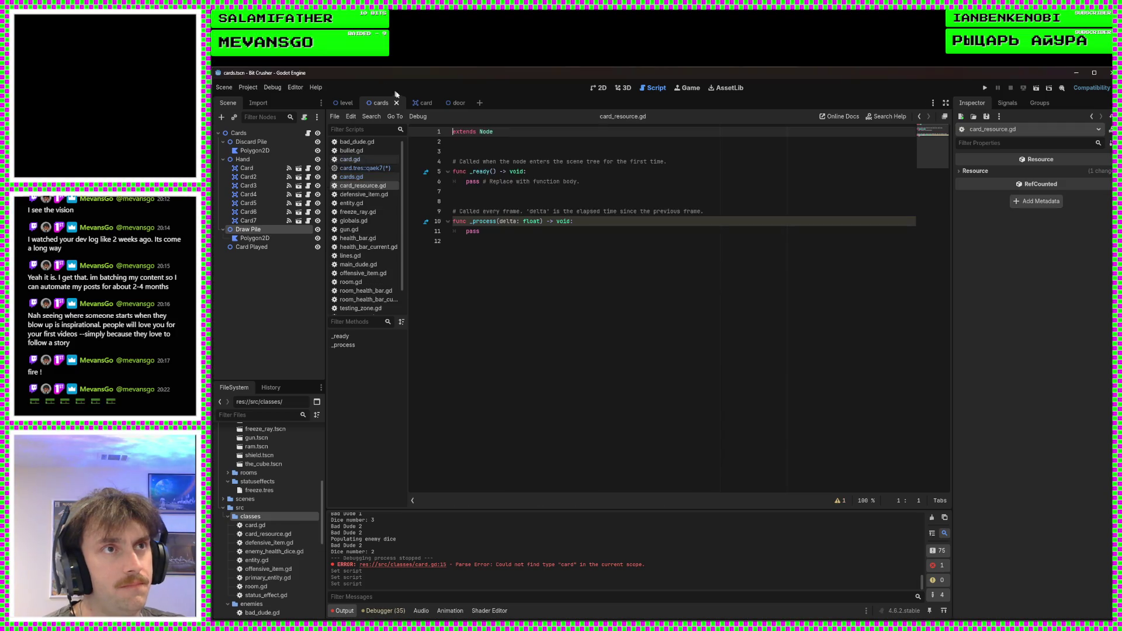
pyautogui.hotkey('ctrl', 'a')
pyautogui.hotkey('ctrl', 'v')
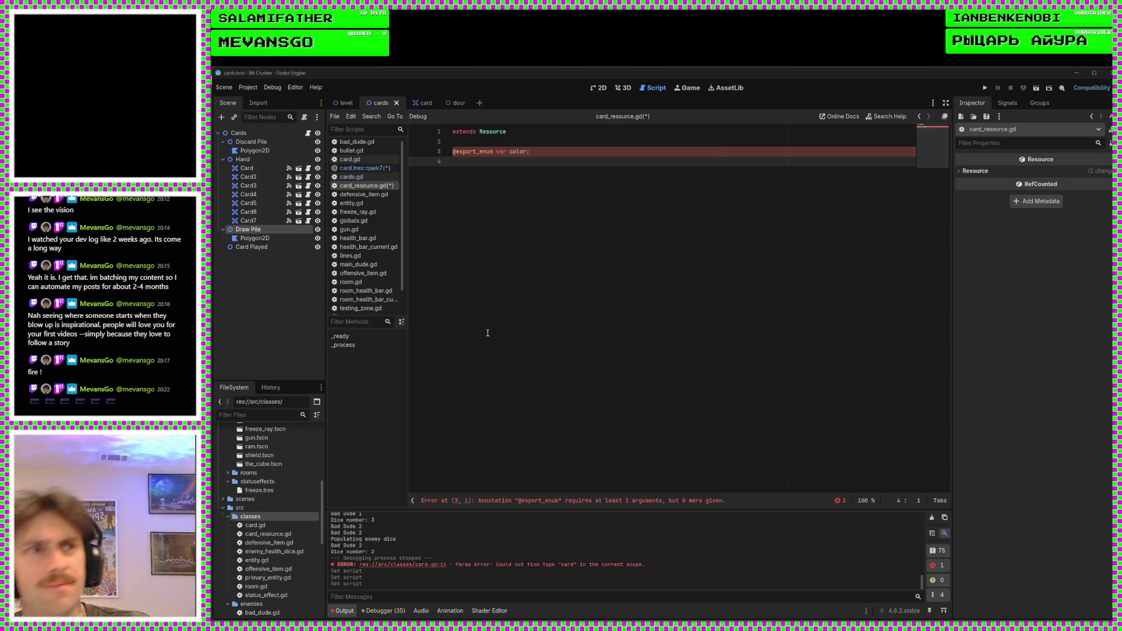
pyautogui.moveTo(520, 151); pyautogui.dragTo(451, 147)
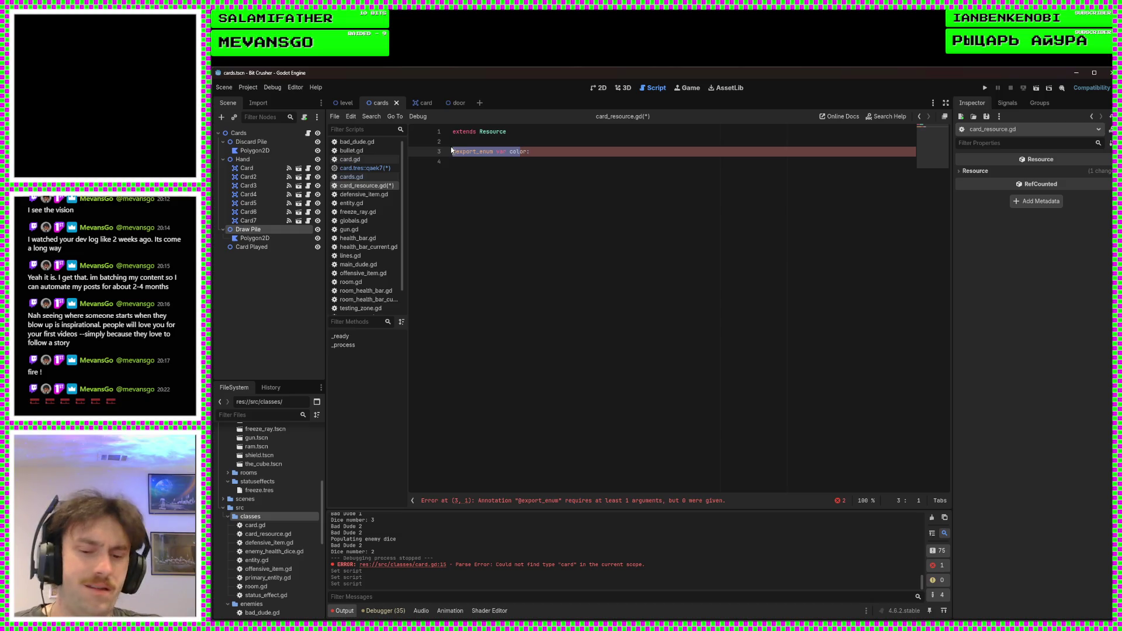
pyautogui.click(551, 174)
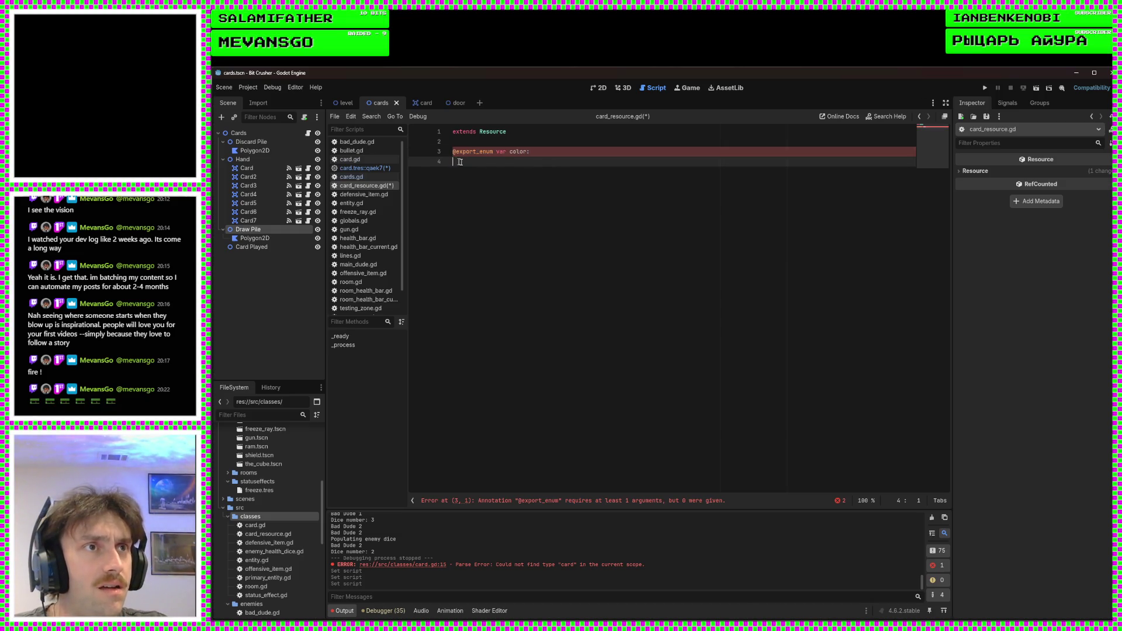
pyautogui.hotkey('shift', 'Up')
pyautogui.write('# Set any of the given flags from the editor. @export_flags("Fire", "Water", "Earth", "Wind") var spell_elements = 0')
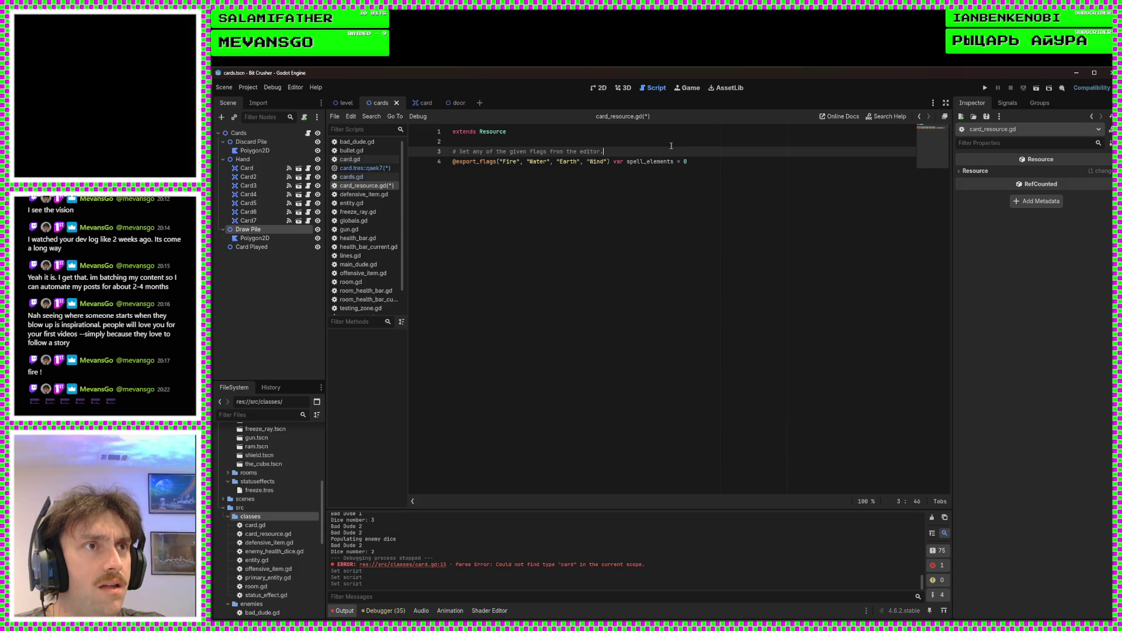
# - Change the flag names Fire, Water, Earth, Wind to Red, Blue, Green, Purple
pyautogui.doubleClick(510, 161)
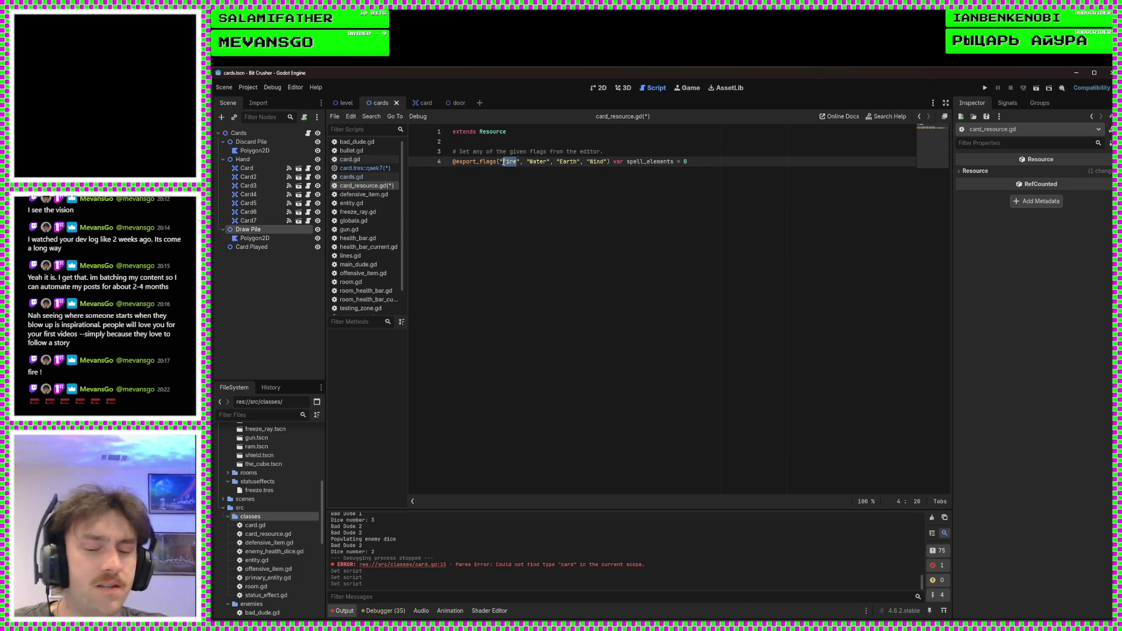
pyautogui.write('Red')
pyautogui.press('Right')
pyautogui.press('Right')
pyautogui.press('Right')
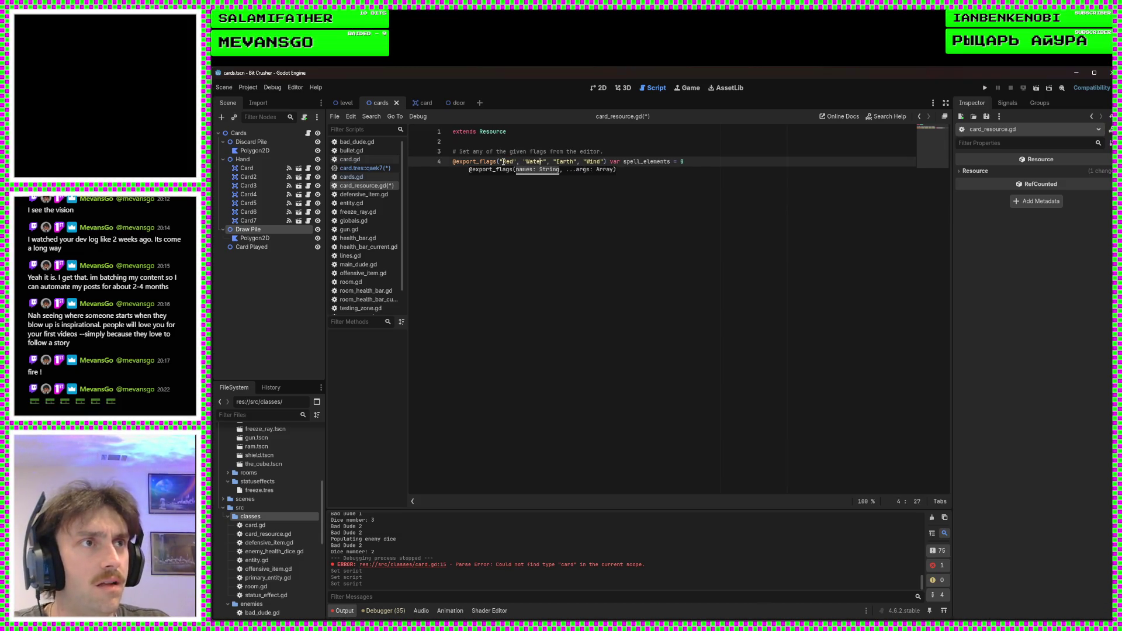
pyautogui.press('BackSpace')
pyautogui.press('BackSpace')
pyautogui.press('BackSpace')
pyautogui.write('Blue')
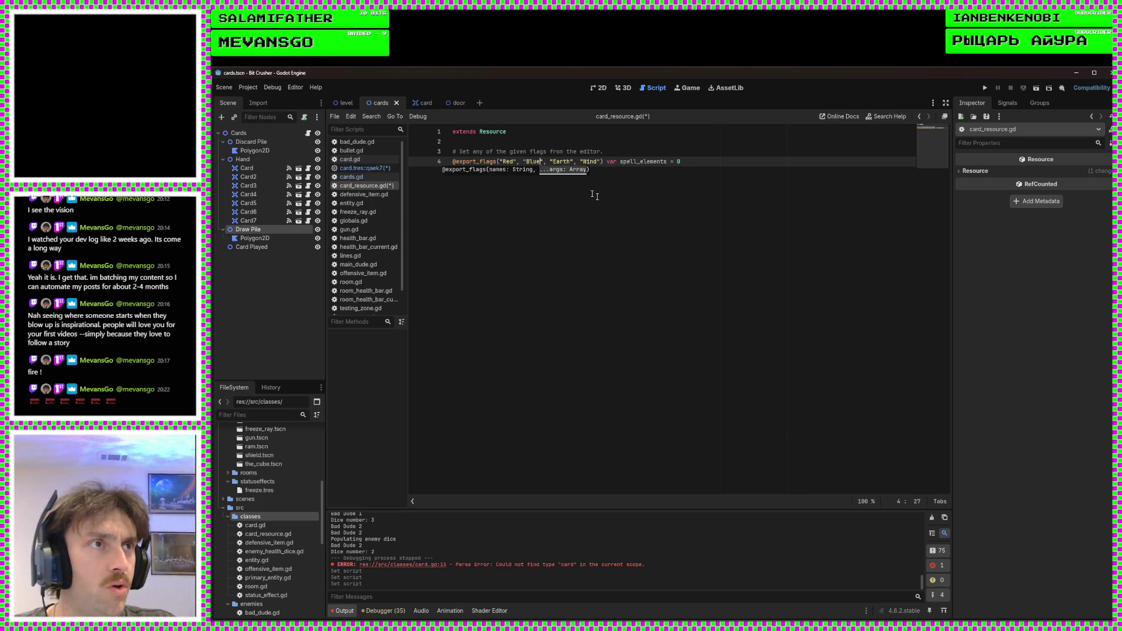
pyautogui.doubleClick(561, 162)
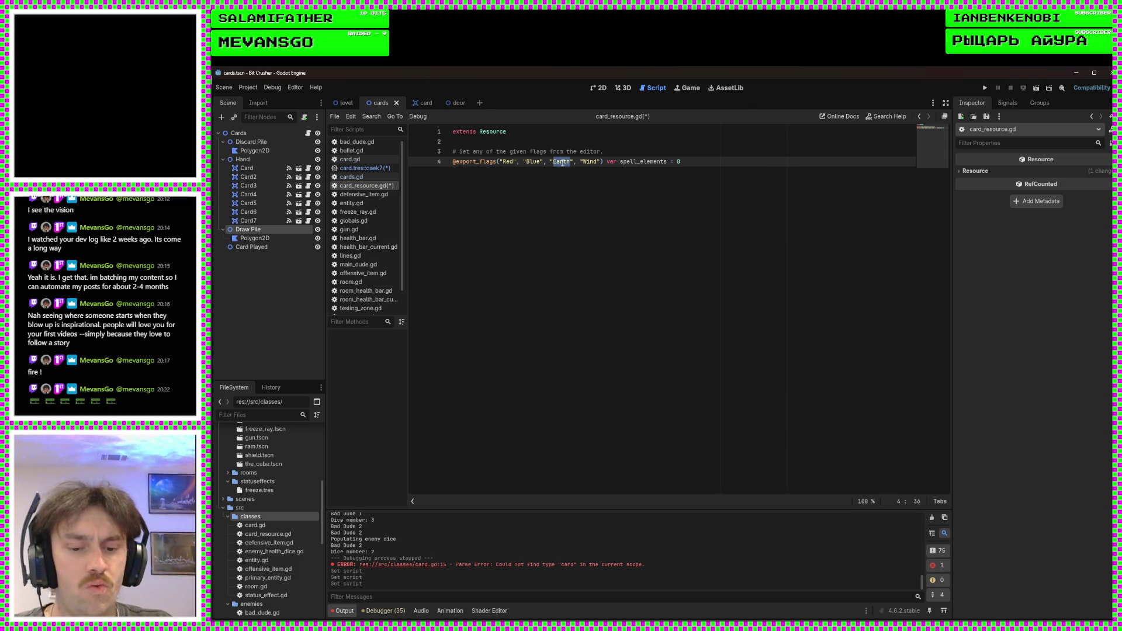
pyautogui.write('Green')
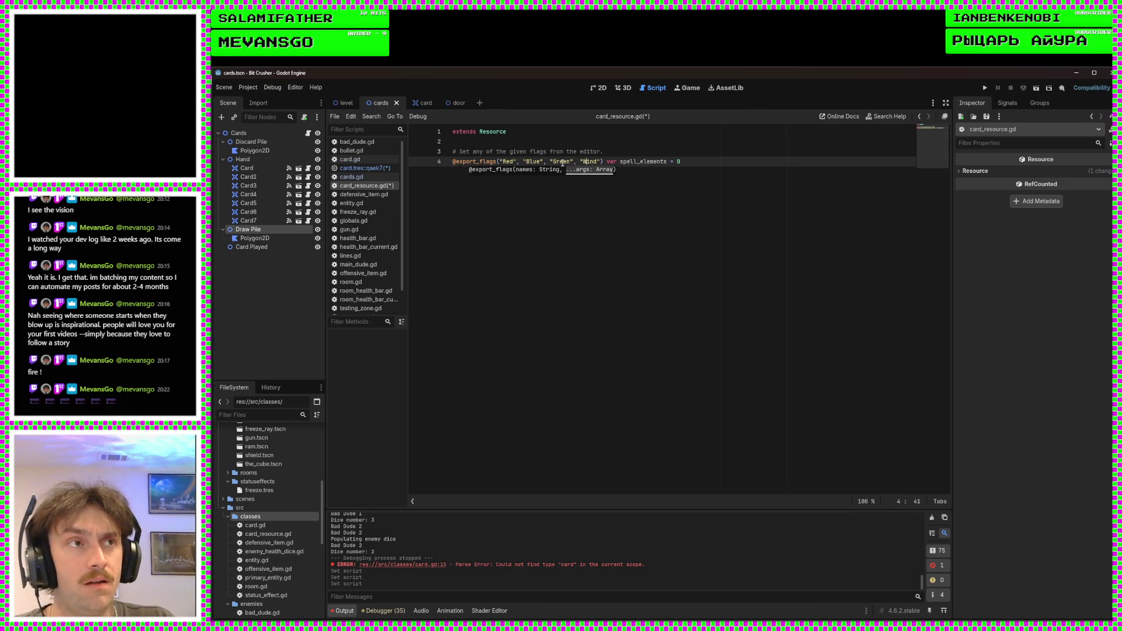
pyautogui.press('BackSpace')
pyautogui.press('BackSpace')
pyautogui.press('BackSpace')
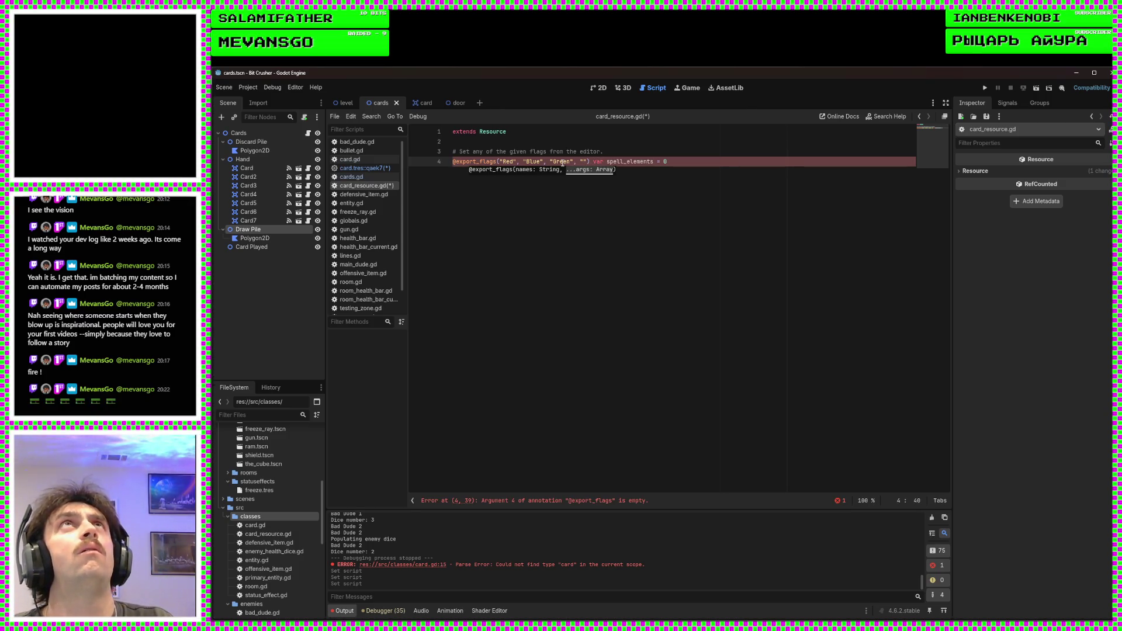
pyautogui.write('Purpl')
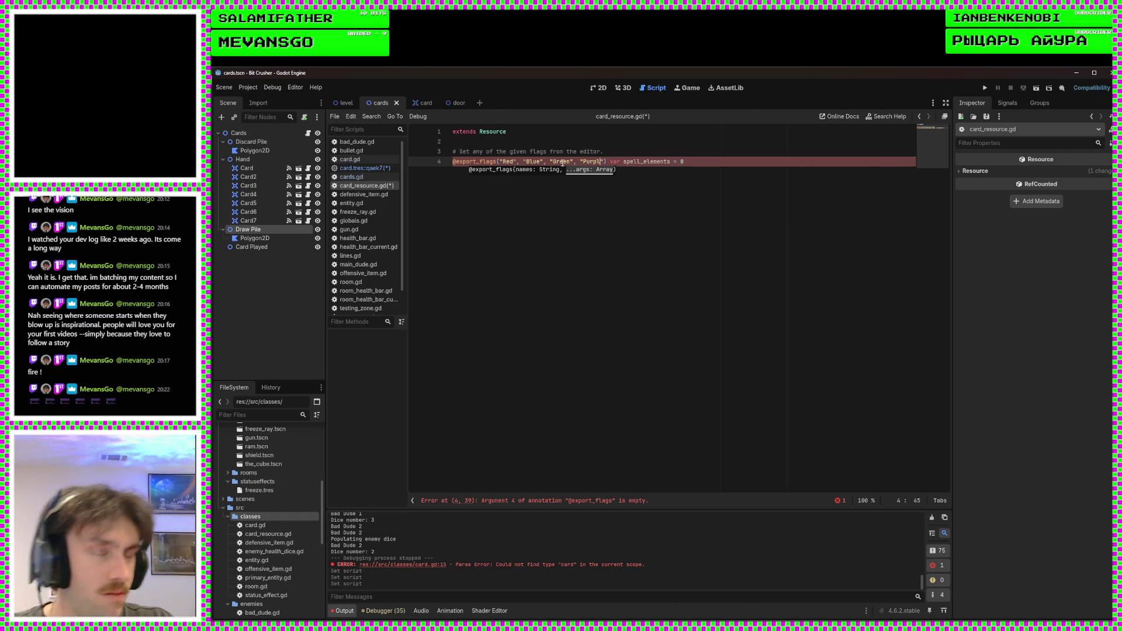
pyautogui.write('e')
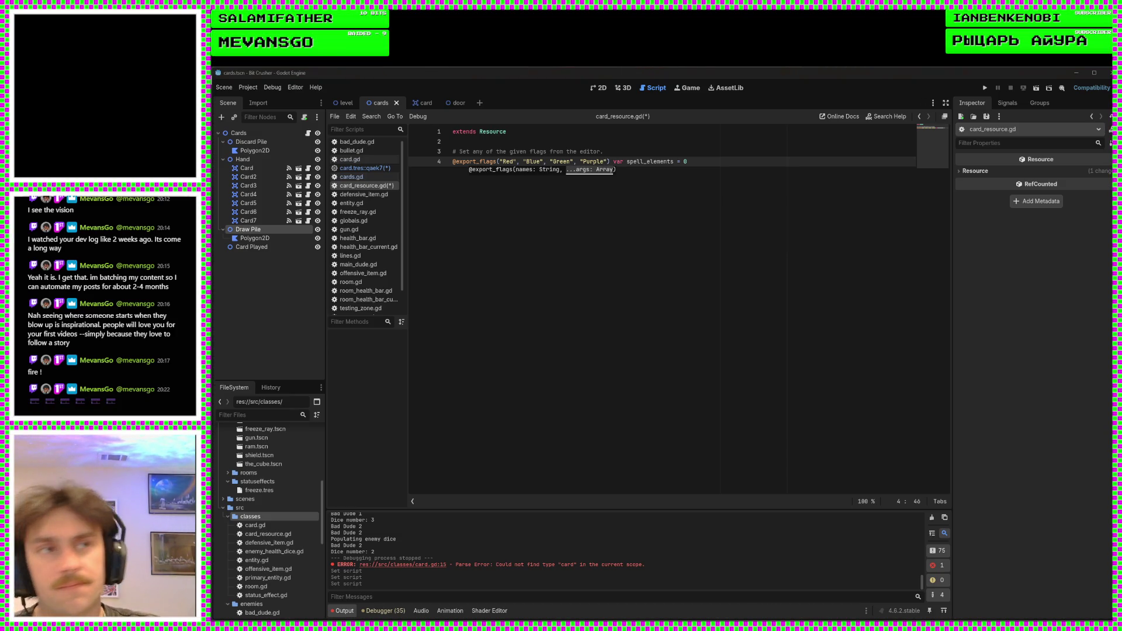
# - Save card_resource.gd and rename the flags variable spell_elements to card_color
pyautogui.click(716, 166)
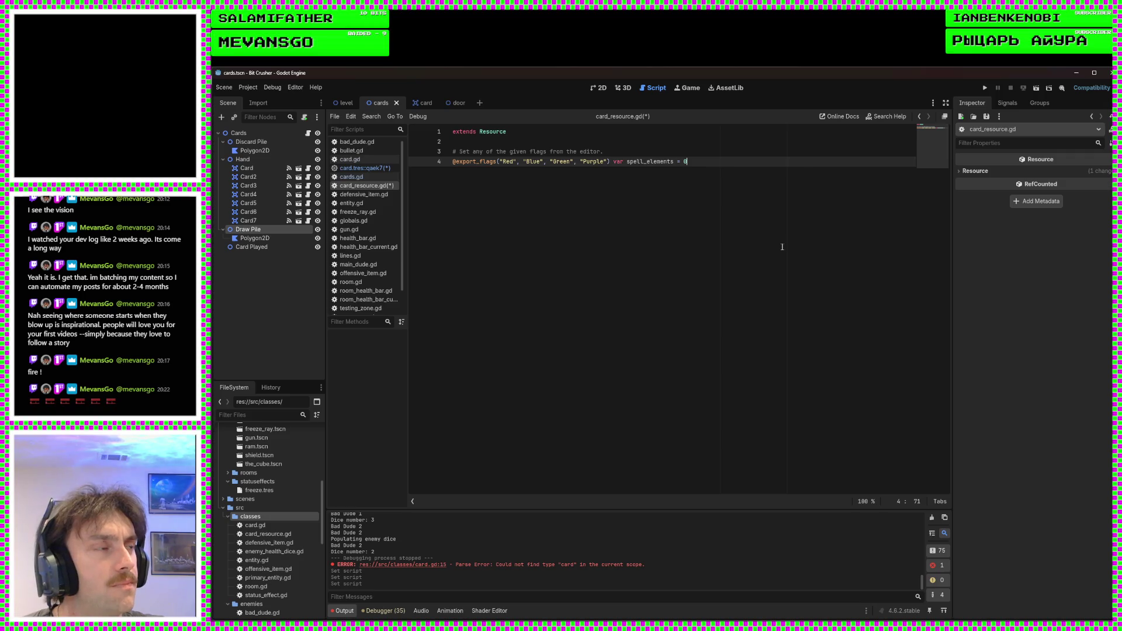
pyautogui.click(975, 171)
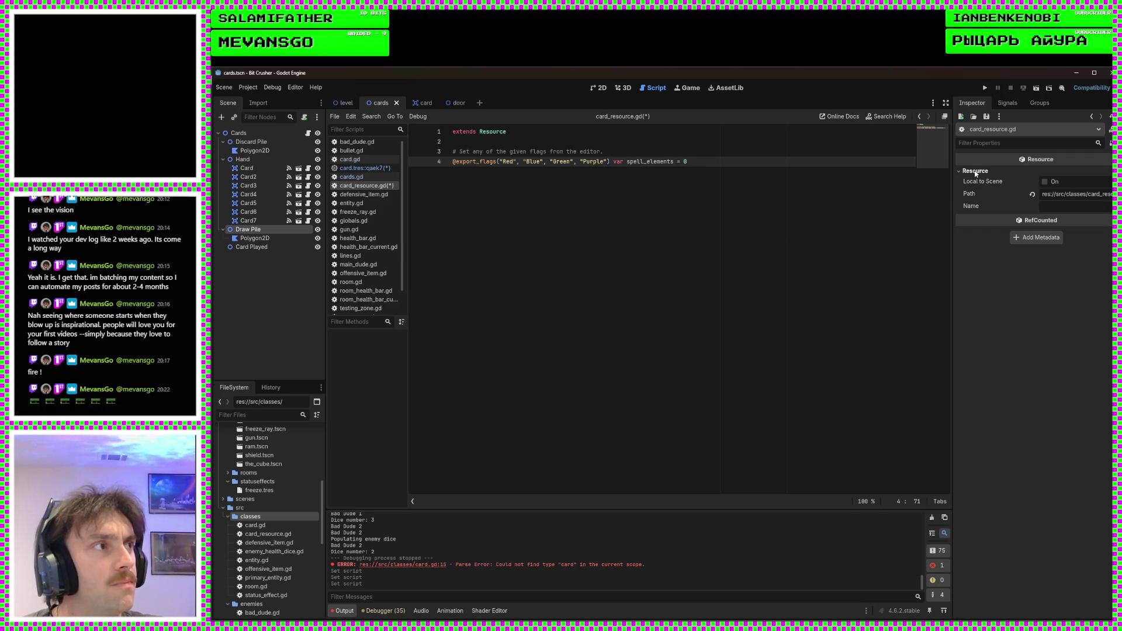
pyautogui.click(975, 171)
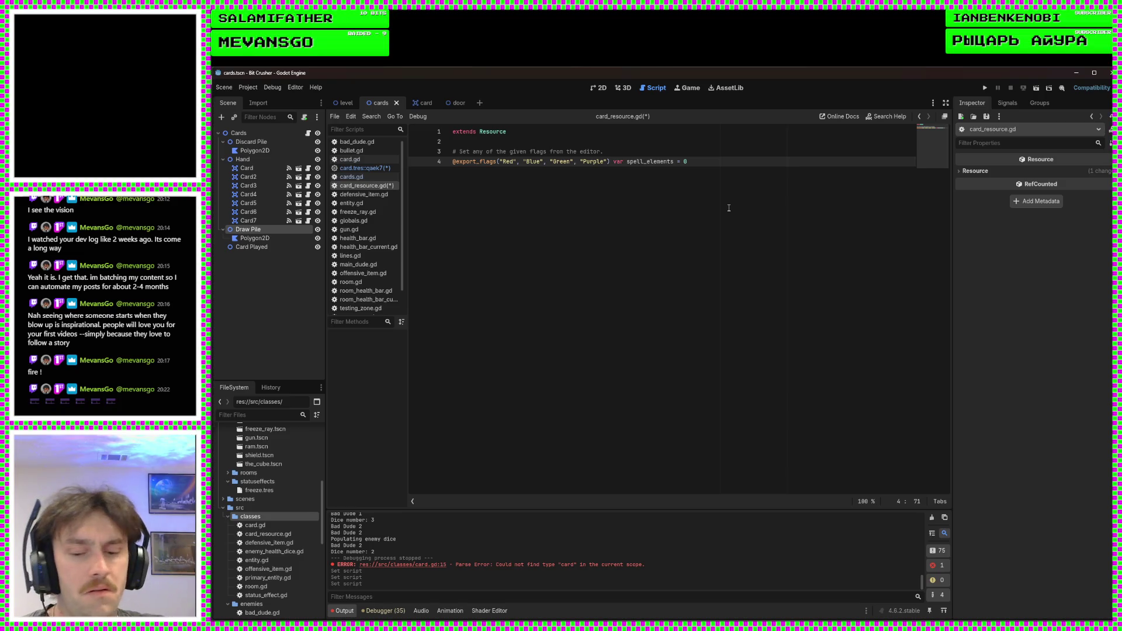
pyautogui.hotkey('ctrl', 's')
pyautogui.doubleClick(658, 166)
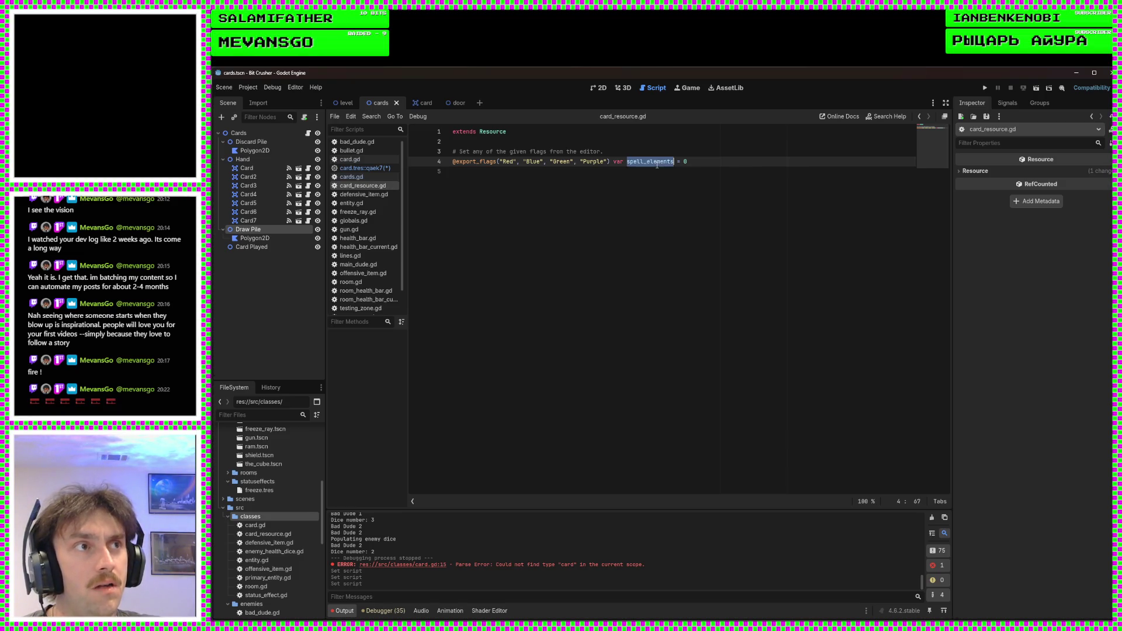
pyautogui.write('car')
pyautogui.write('d_co')
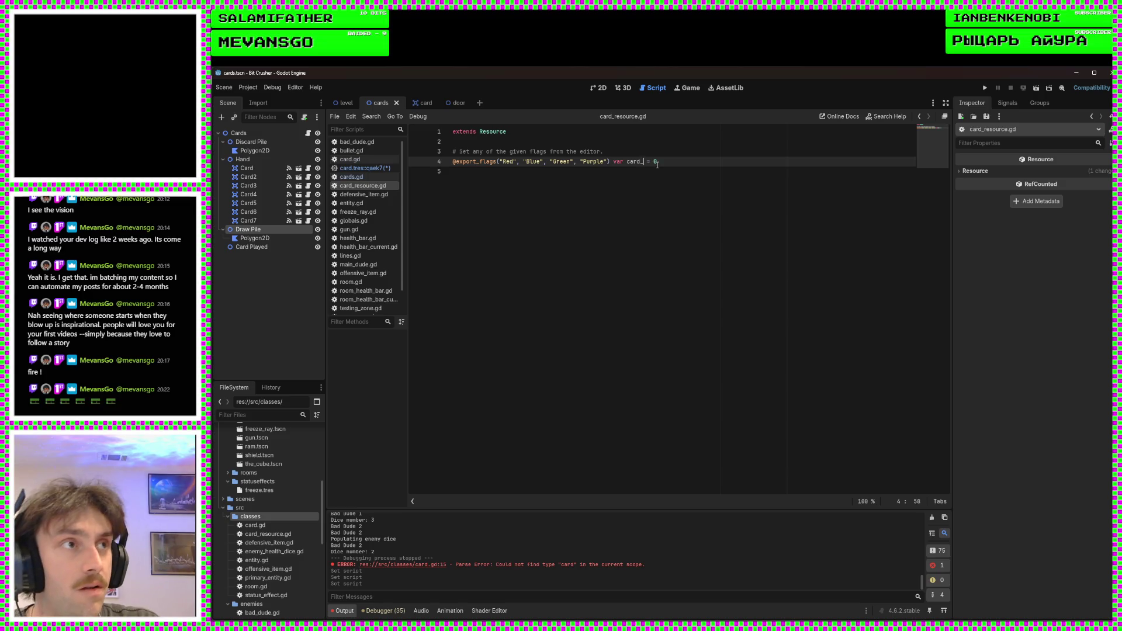
pyautogui.write('lor')
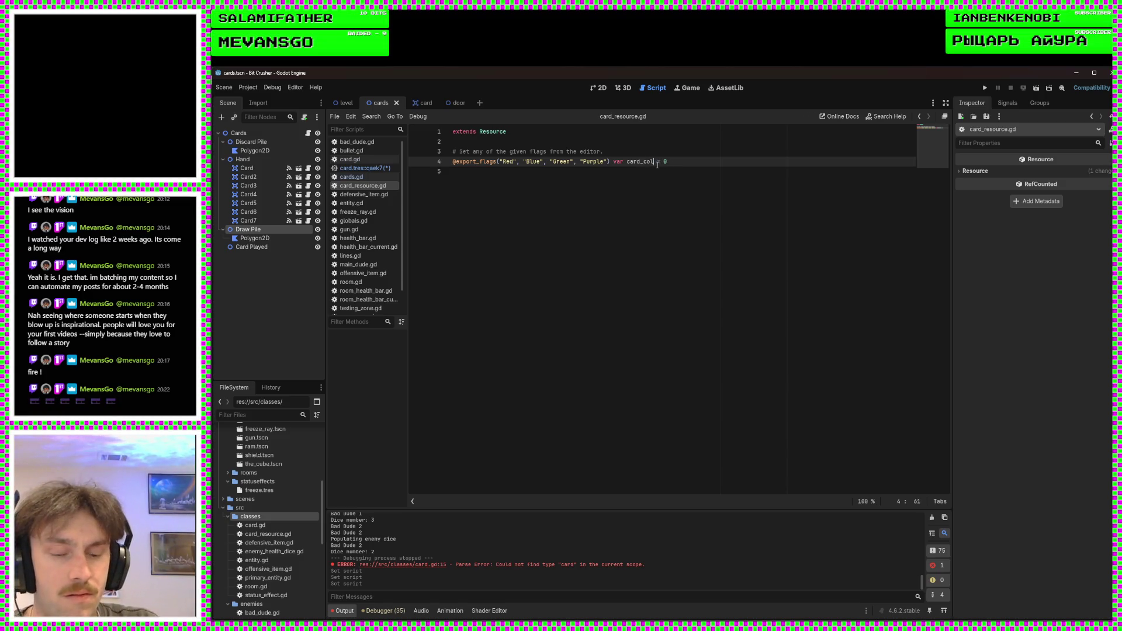
pyautogui.click(625, 169)
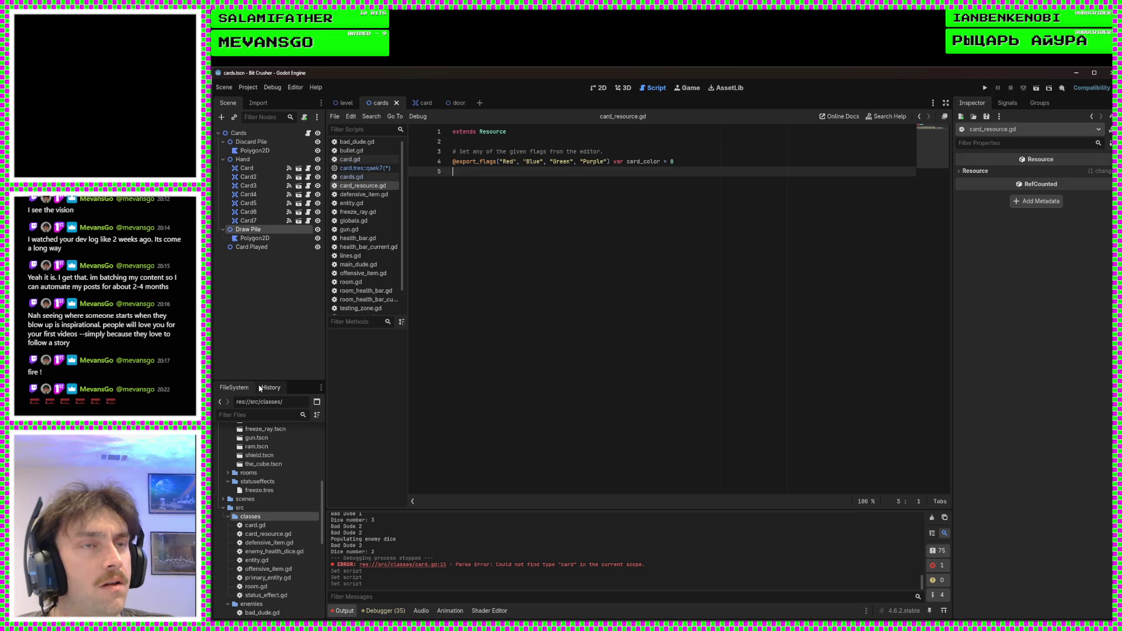
pyautogui.click(359, 167)
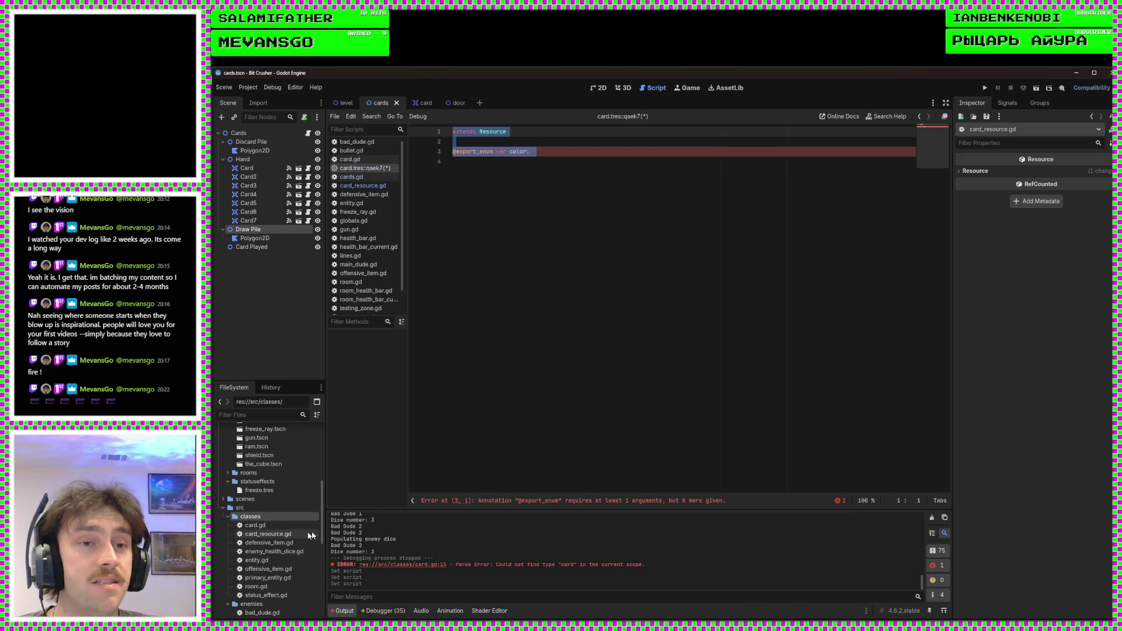
# - Select prefabs/carddata/card.tres in the FileSystem dock to inspect it
pyautogui.scroll(2, 277, 513)
pyautogui.scroll(6, 264, 513)
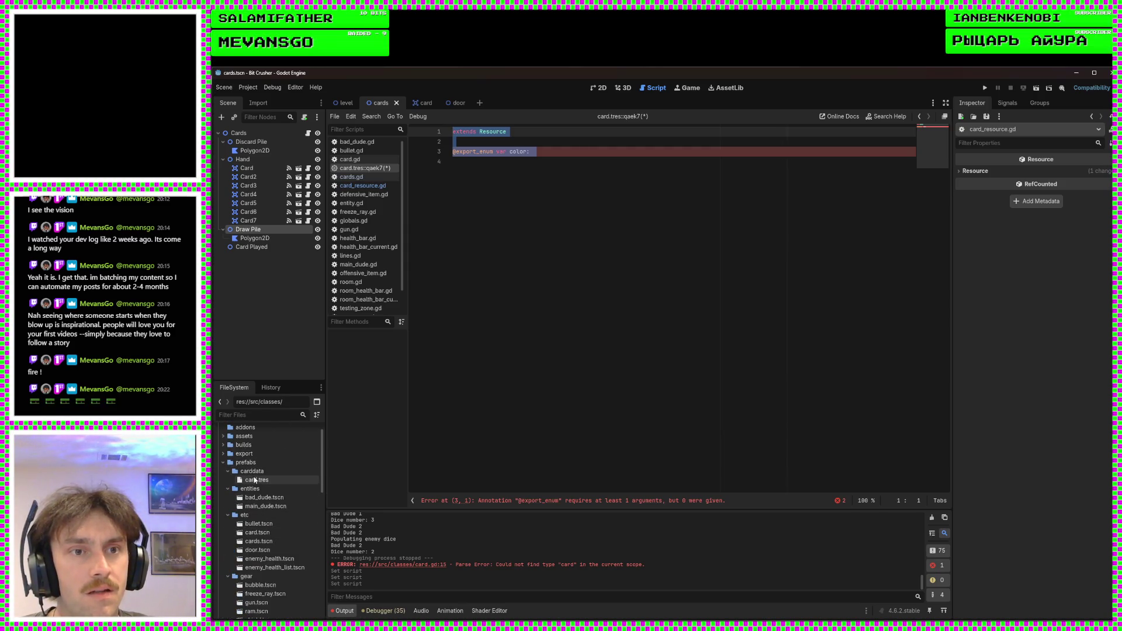
pyautogui.click(253, 482)
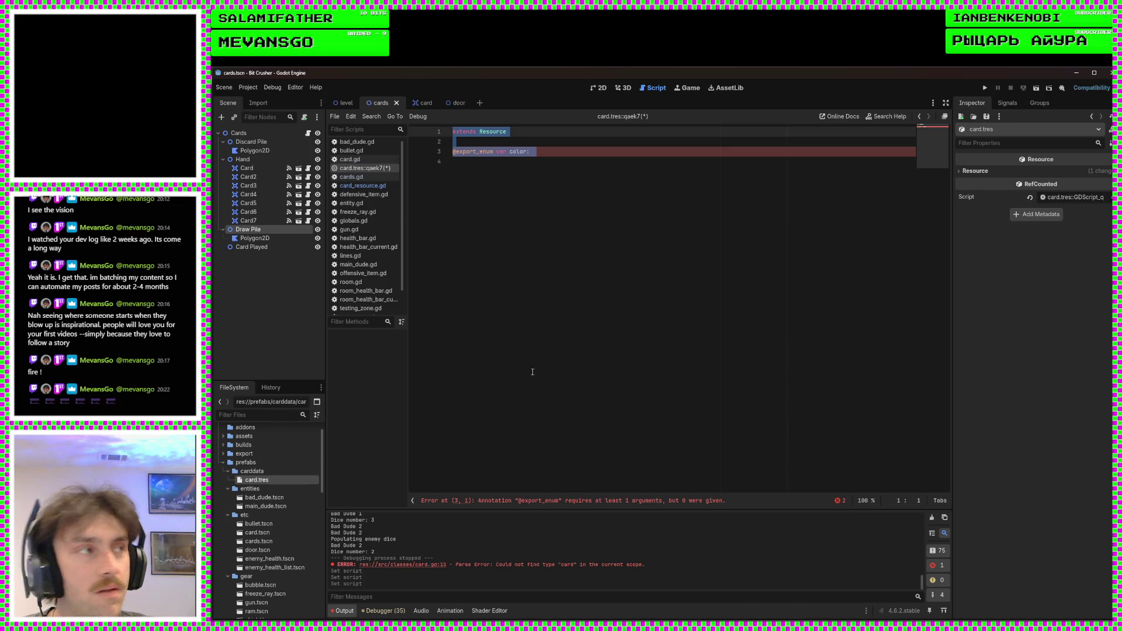
# - Detach card.tres's built-in GDScript by clearing its Script property in the Inspector
pyautogui.rightClick(254, 483)
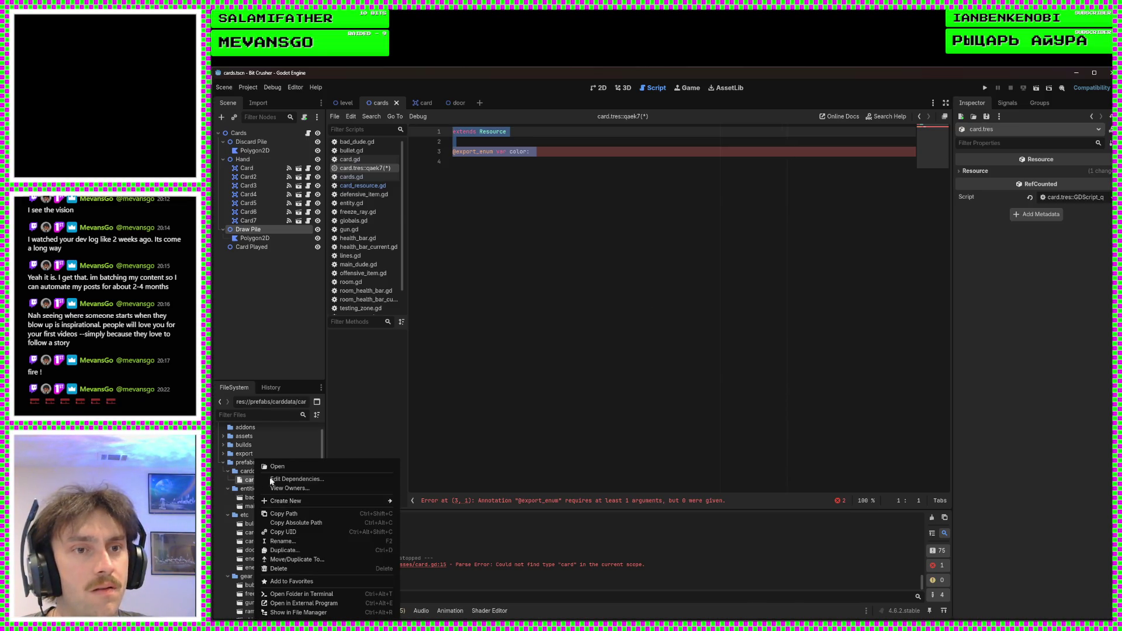
pyautogui.press('Escape')
pyautogui.click(1085, 197)
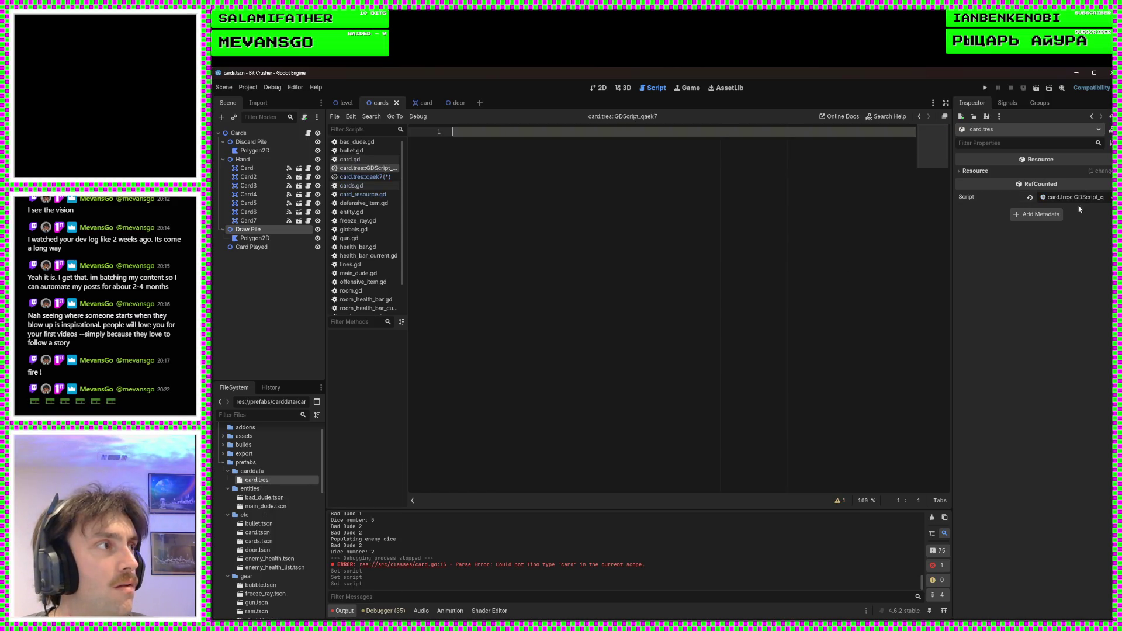
pyautogui.click(1109, 197)
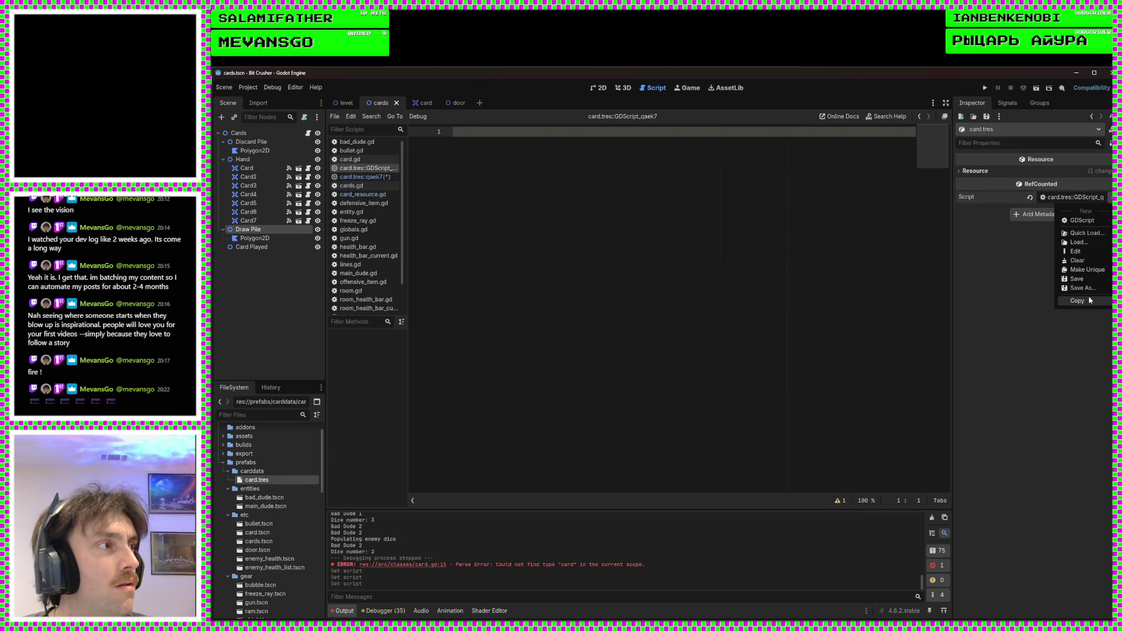
pyautogui.click(1093, 197)
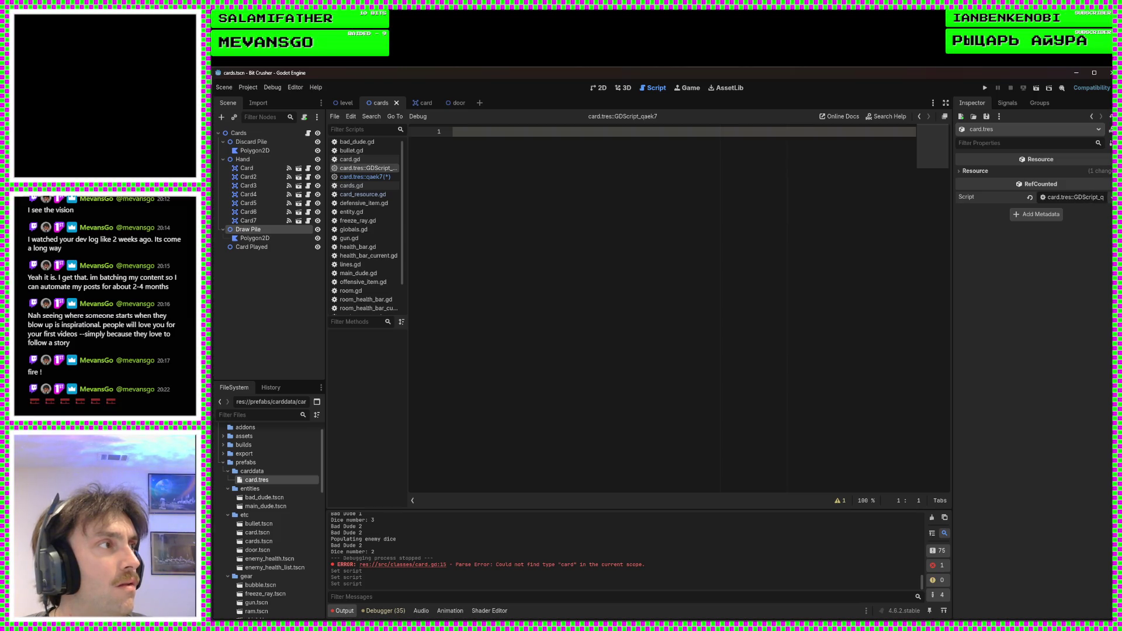
pyautogui.click(1109, 197)
pyautogui.click(1078, 242)
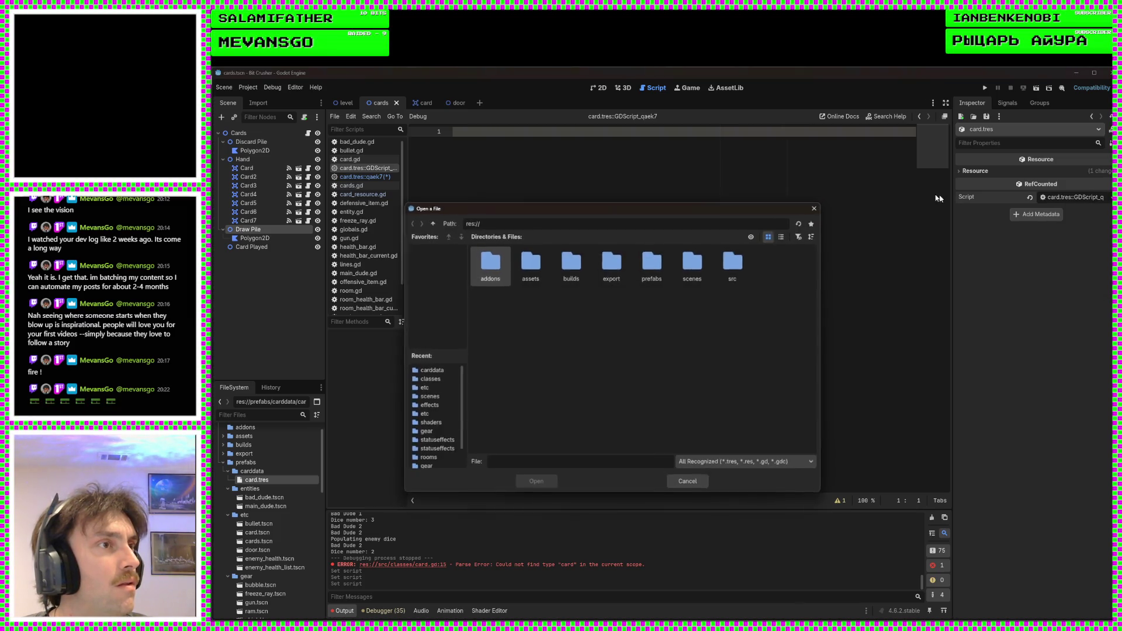
pyautogui.click(692, 483)
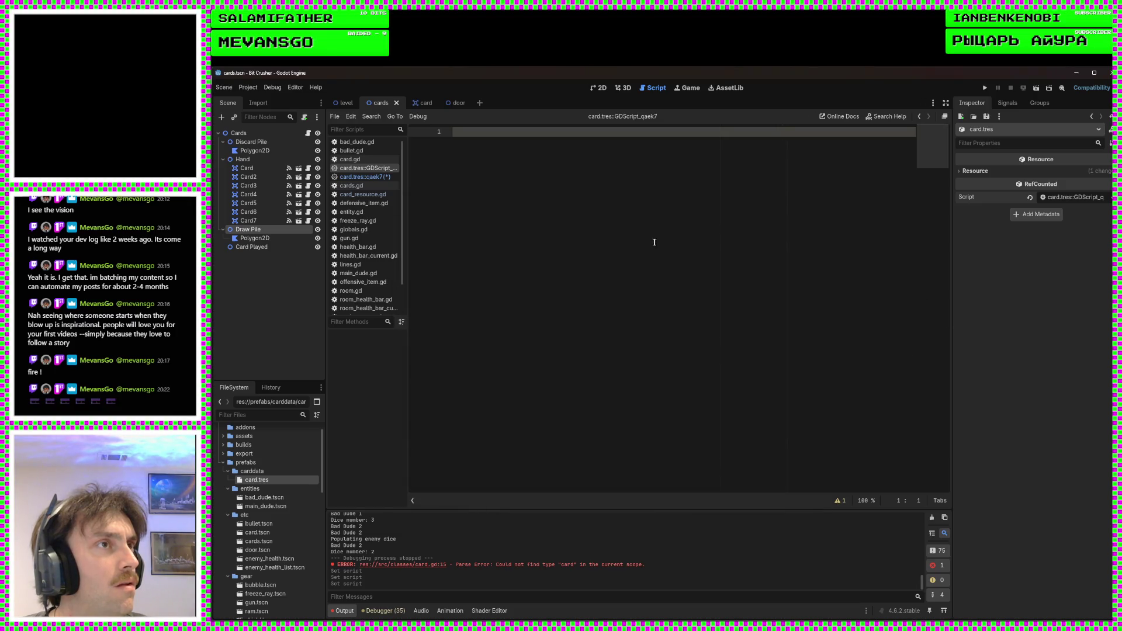
pyautogui.click(1082, 198)
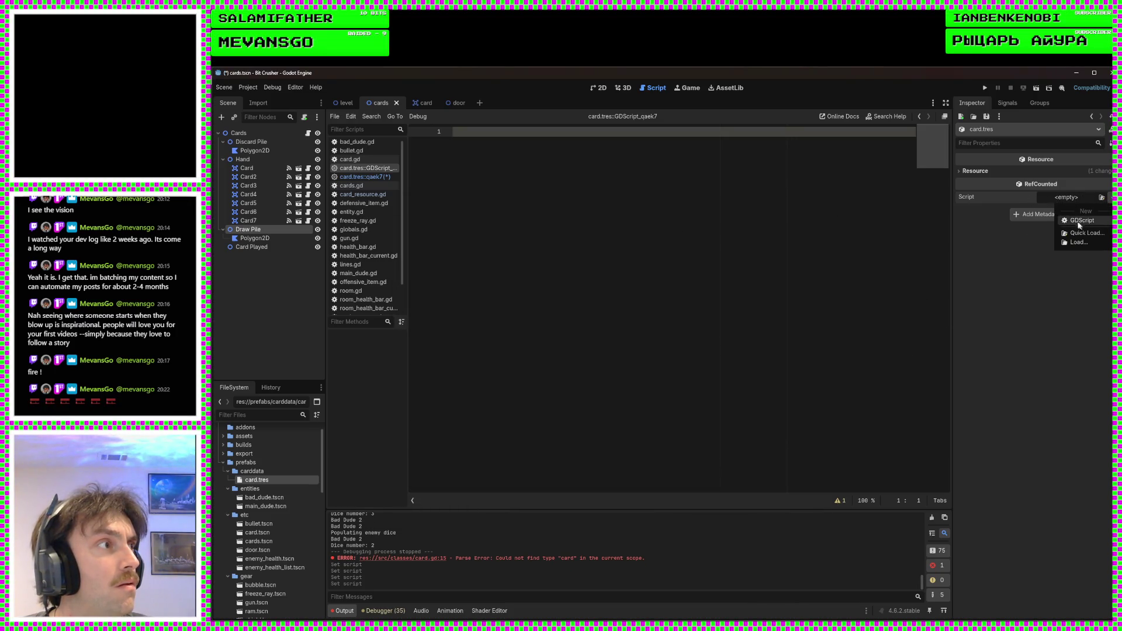
pyautogui.click(1014, 235)
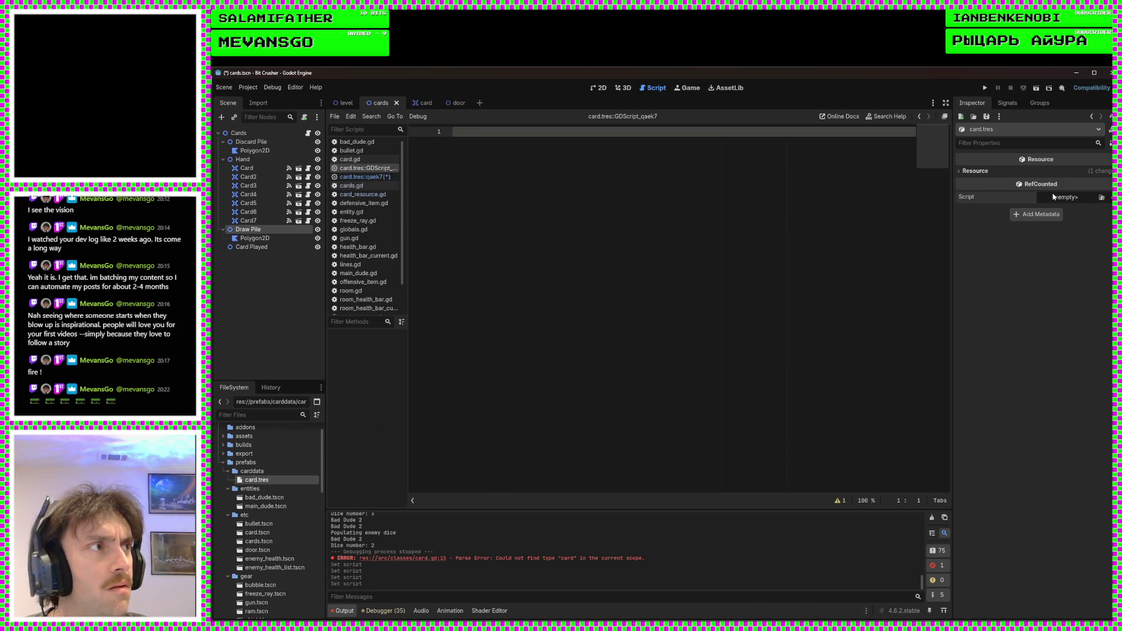
# - Open freeze.tres and its attached script for reference
pyautogui.scroll(-5, 262, 526)
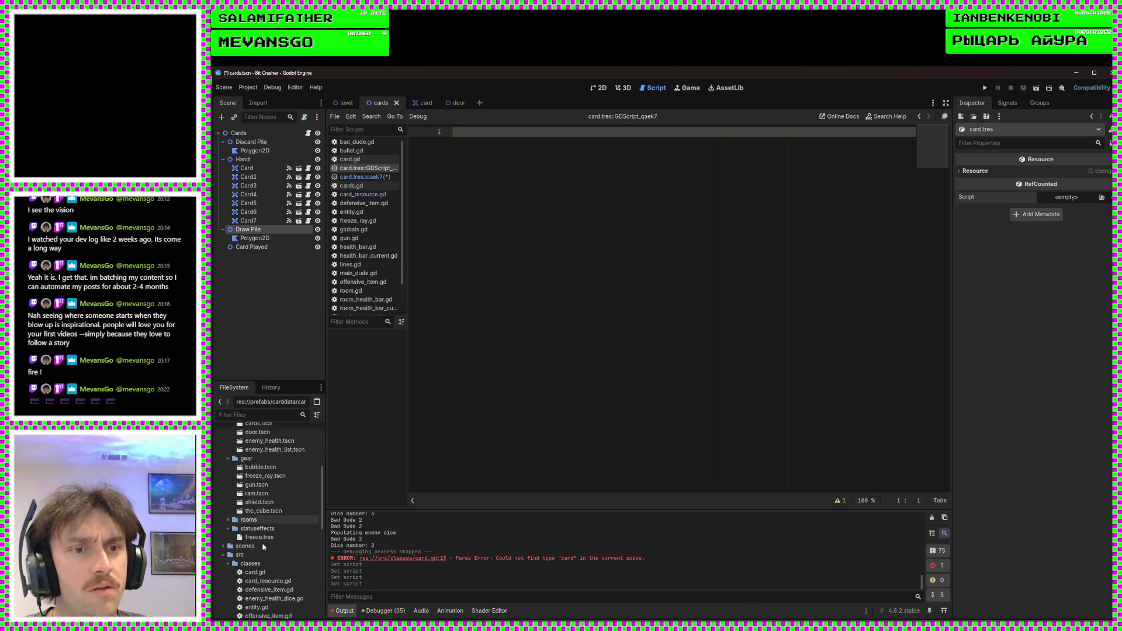
pyautogui.scroll(-3, 266, 526)
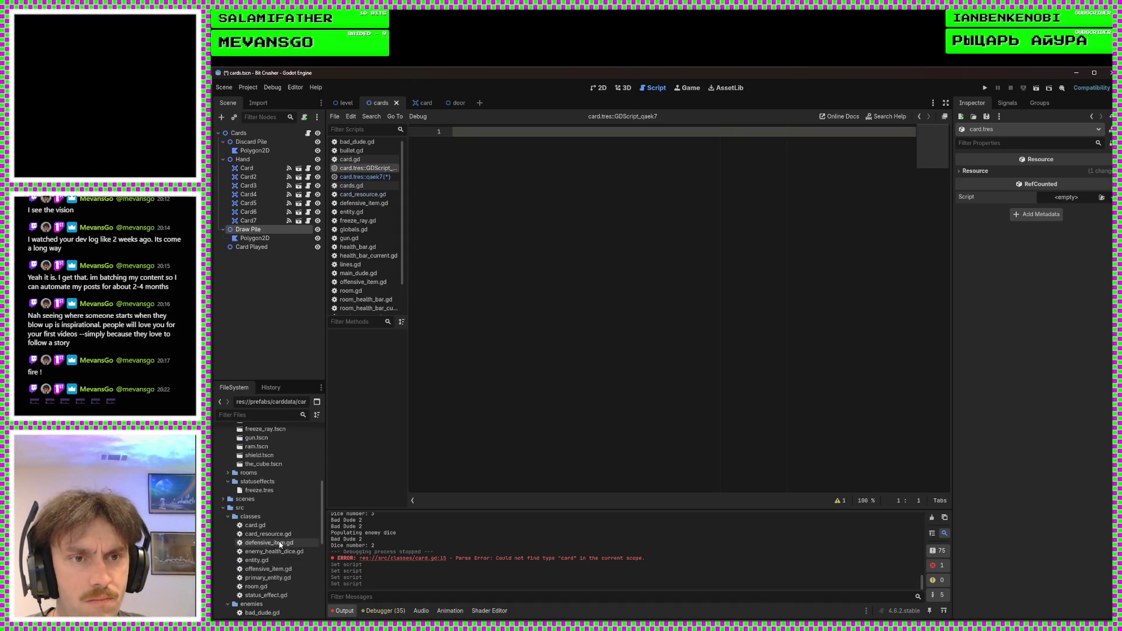
pyautogui.click(272, 490)
pyautogui.doubleClick(271, 491)
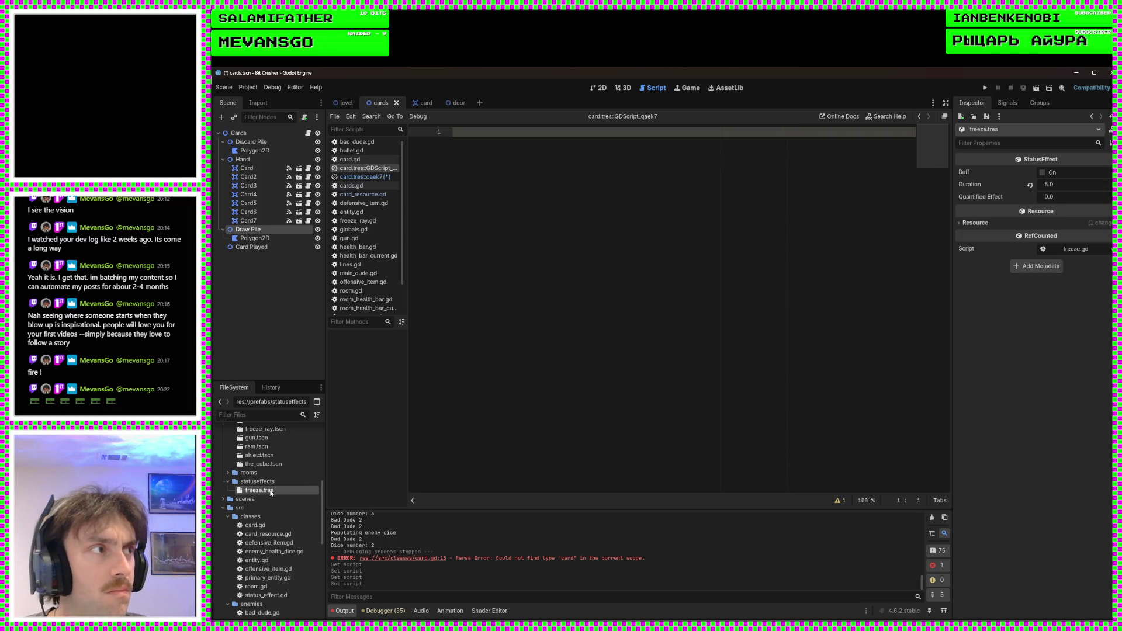
pyautogui.click(1074, 250)
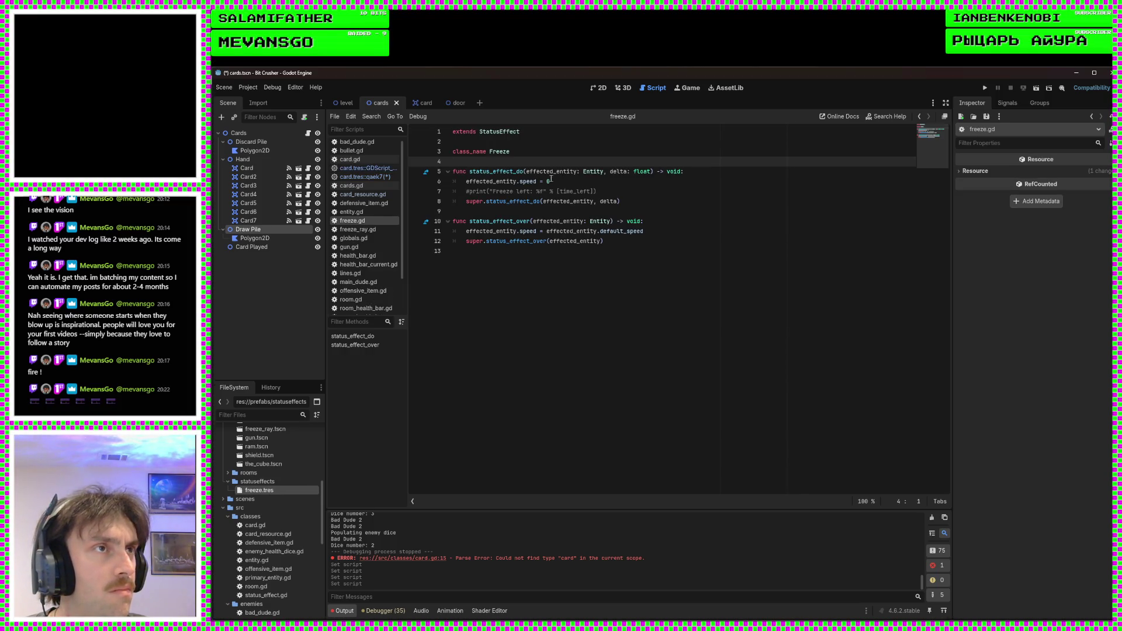
pyautogui.scroll(-2, 286, 491)
pyautogui.scroll(-2, 288, 487)
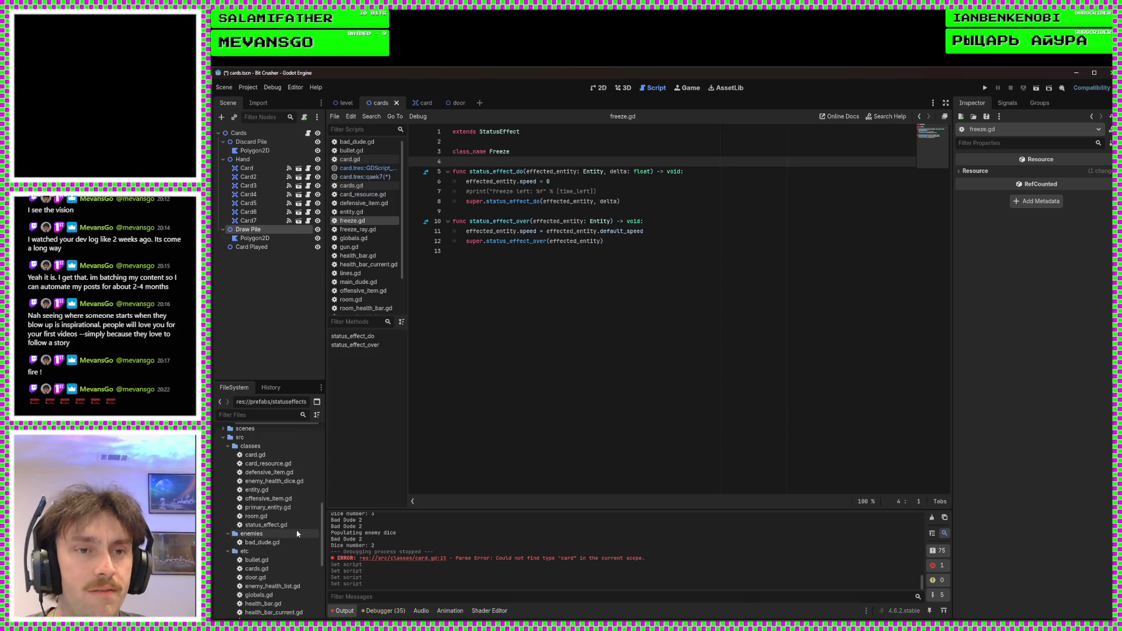
# - Add 'class_name CardData' on line 3 of card_resource.gd and save
pyautogui.click(278, 463)
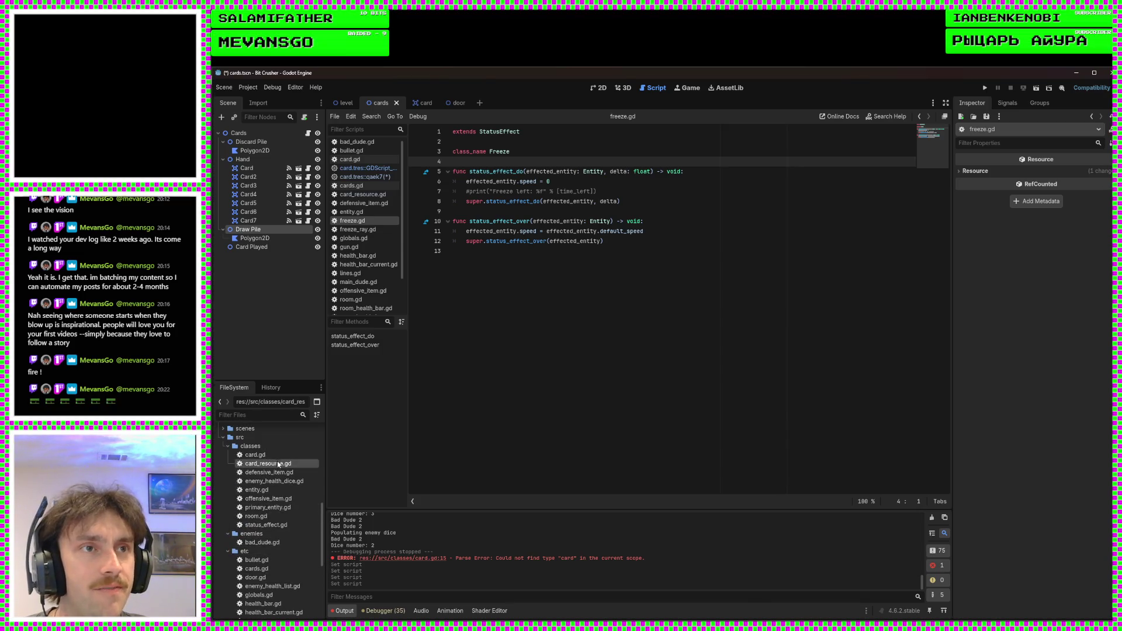
pyautogui.doubleClick(278, 464)
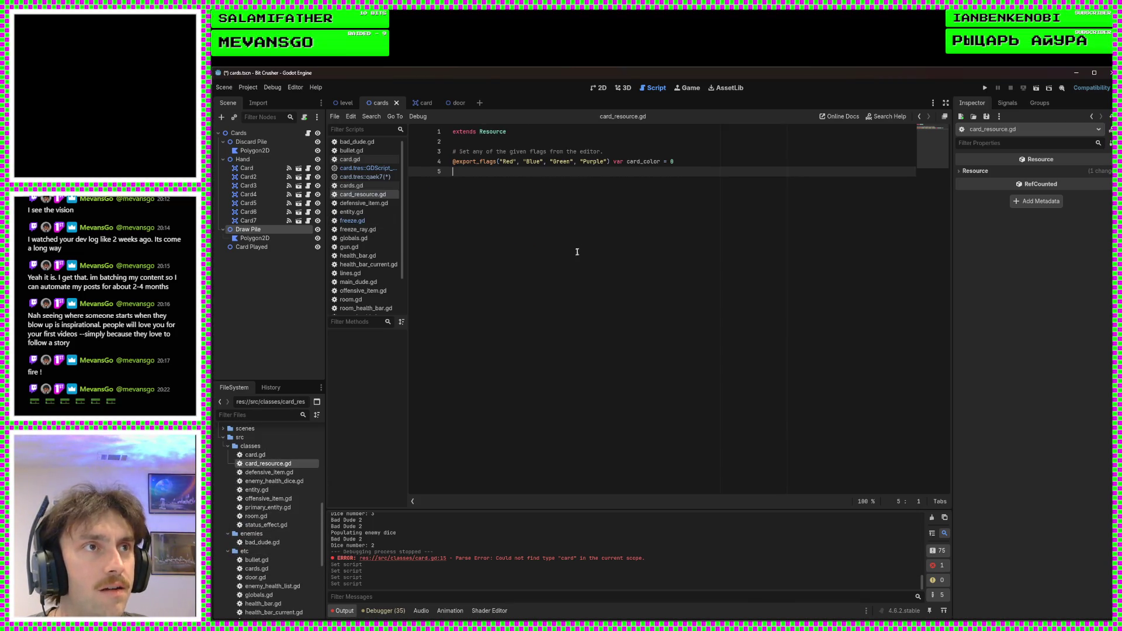
pyautogui.click(493, 139)
pyautogui.press('Return')
pyautogui.press('Return')
pyautogui.press('Up')
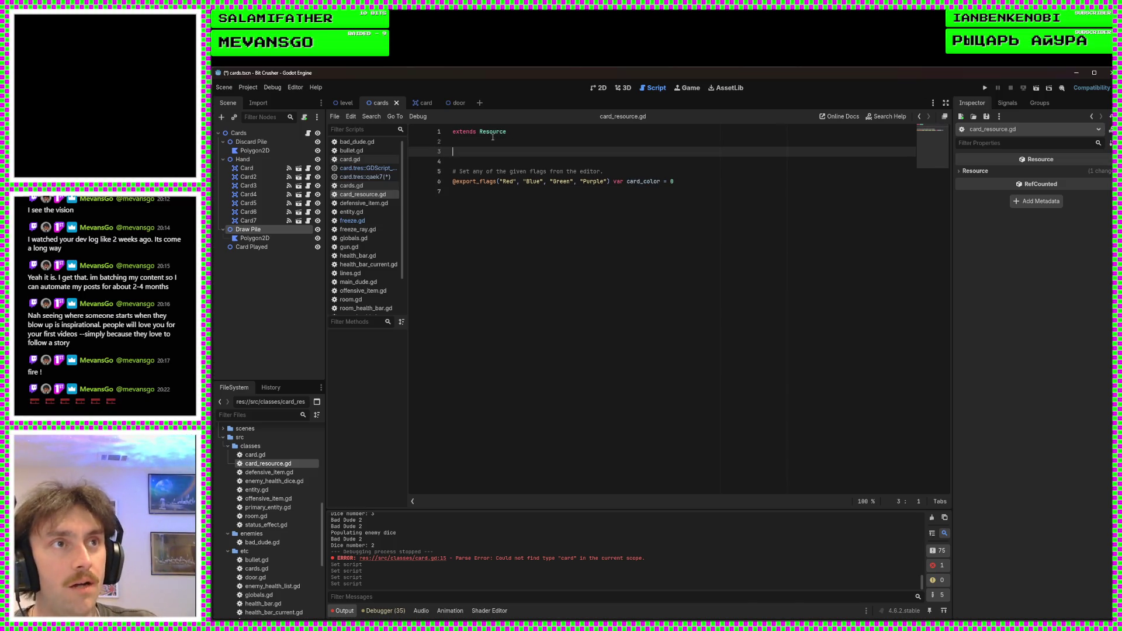
pyautogui.write('class_name Ca')
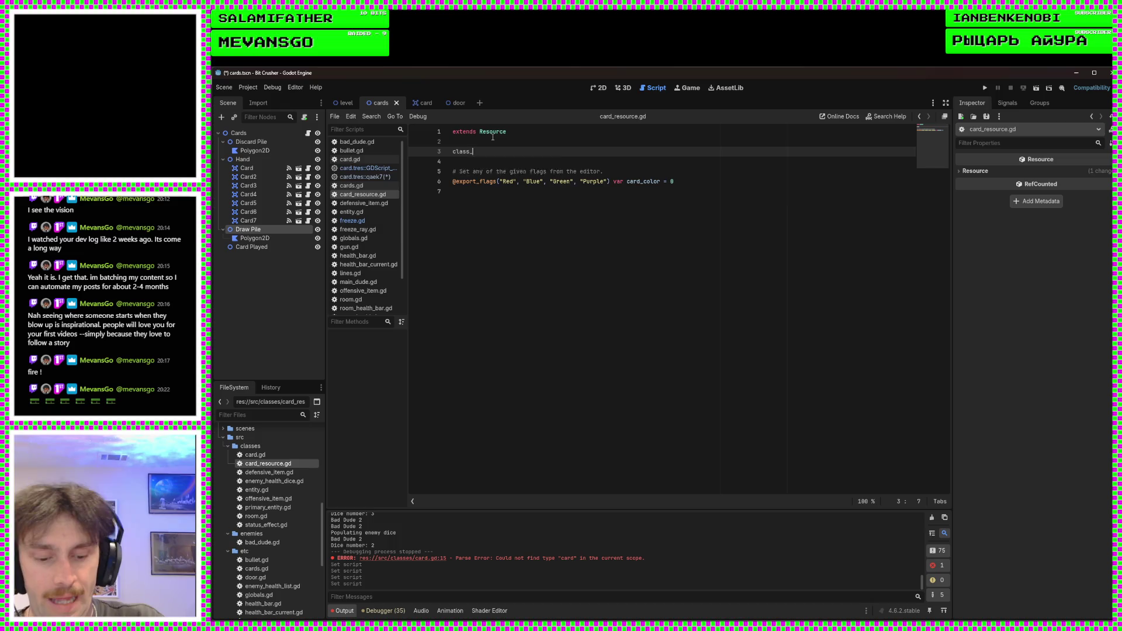
pyautogui.write('rdData')
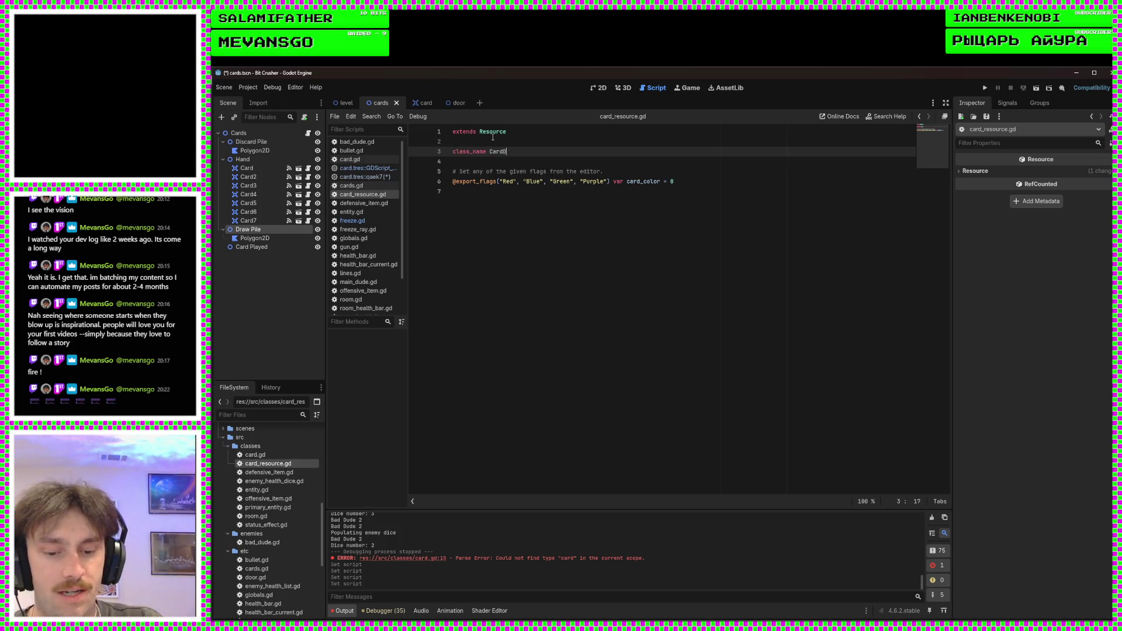
pyautogui.click(502, 161)
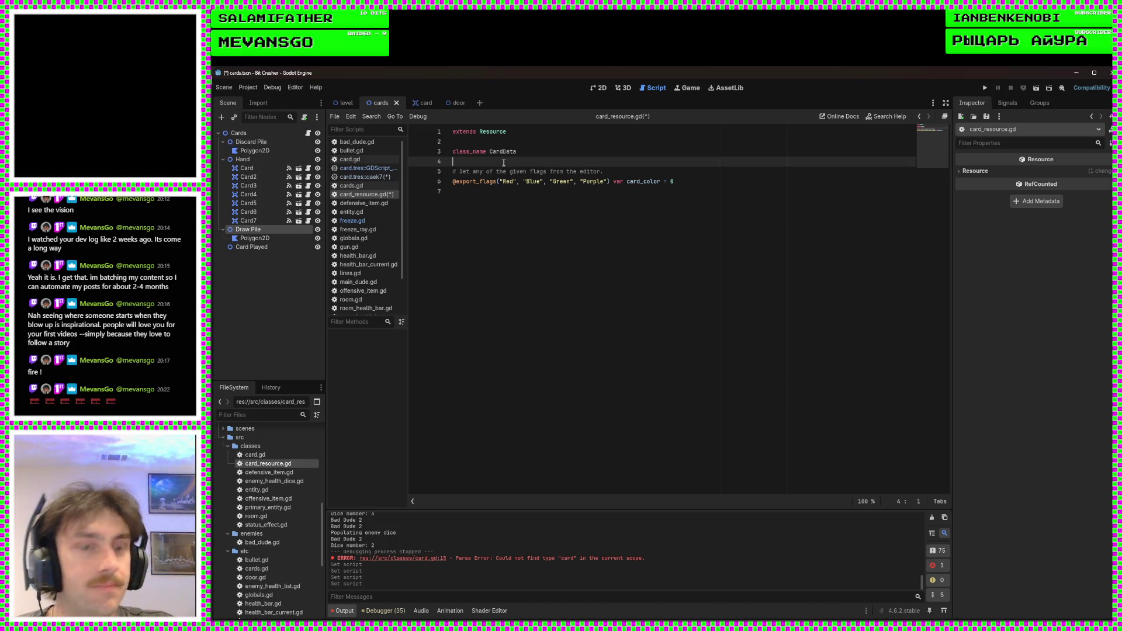
pyautogui.hotkey('ctrl', 's')
pyautogui.scroll(10, 264, 510)
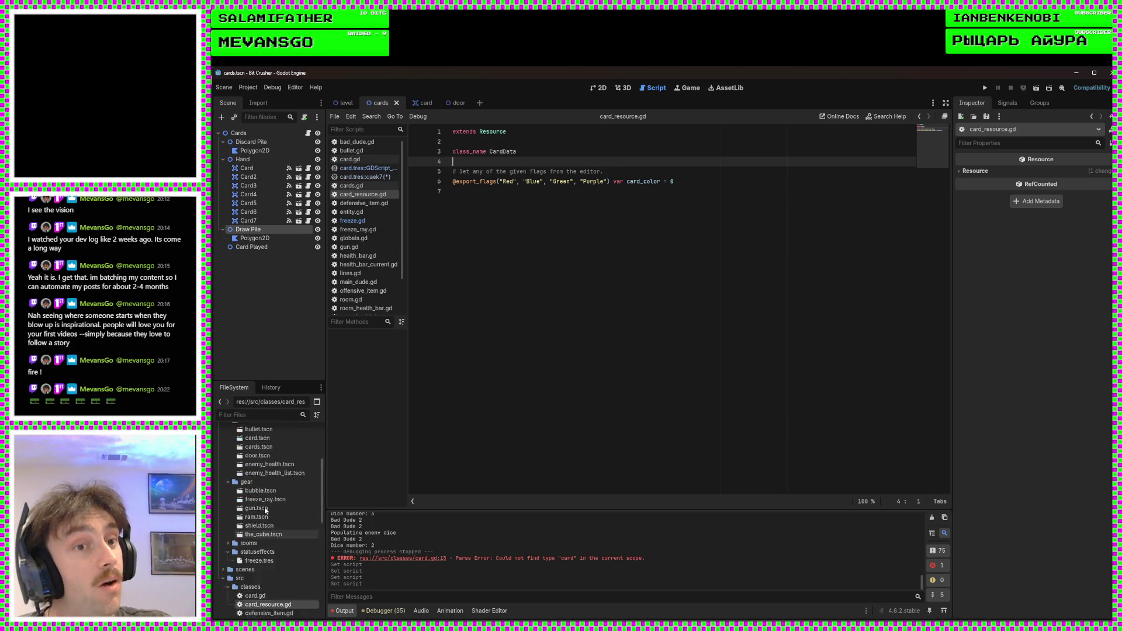
# - Inspect card.tres and check its Script options without attaching anything
pyautogui.click(262, 457)
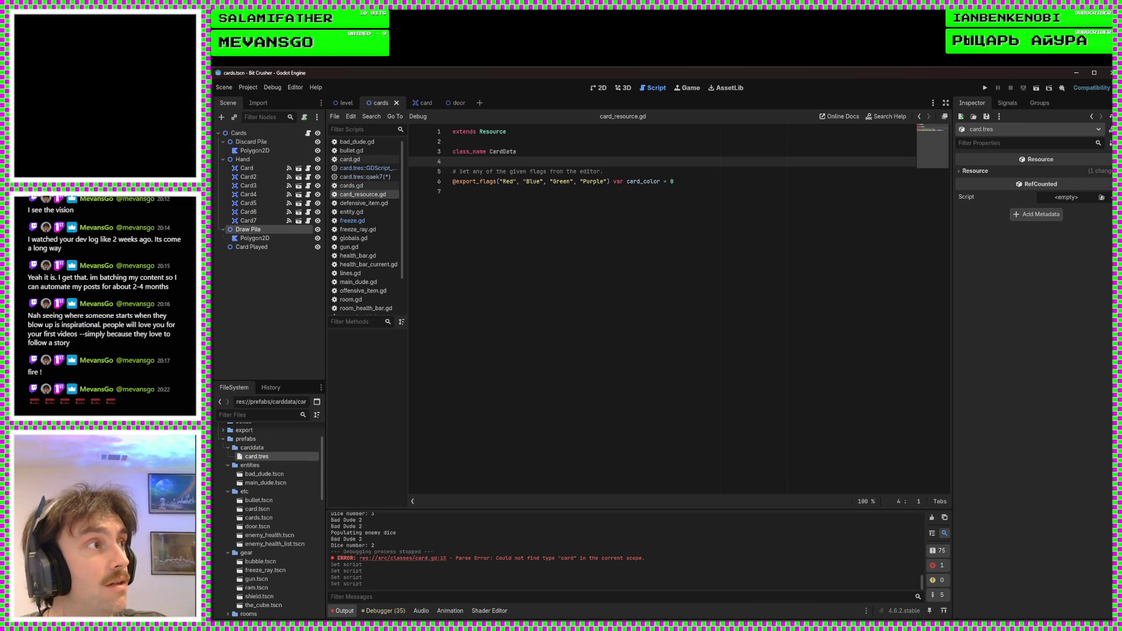
pyautogui.click(1108, 197)
pyautogui.click(1069, 279)
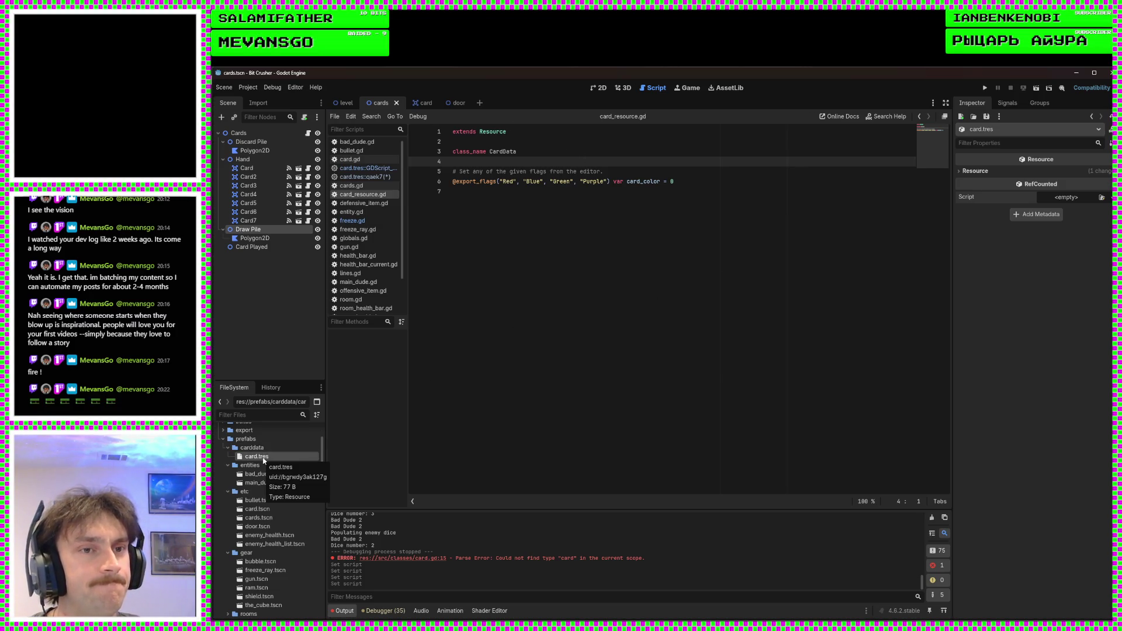
# - Review card_resource.gd, selecting 'Resource' and the class_name CardData line
pyautogui.scroll(-1, 265, 465)
pyautogui.scroll(-1, 266, 505)
pyautogui.scroll(2, 266, 508)
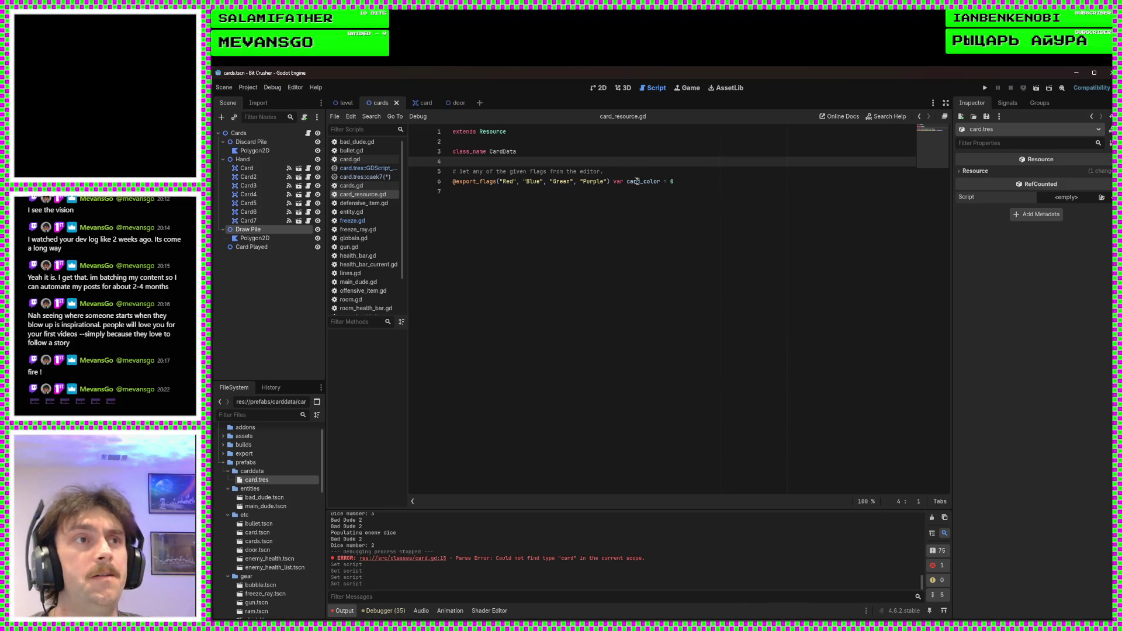
pyautogui.moveTo(480, 132); pyautogui.dragTo(506, 126)
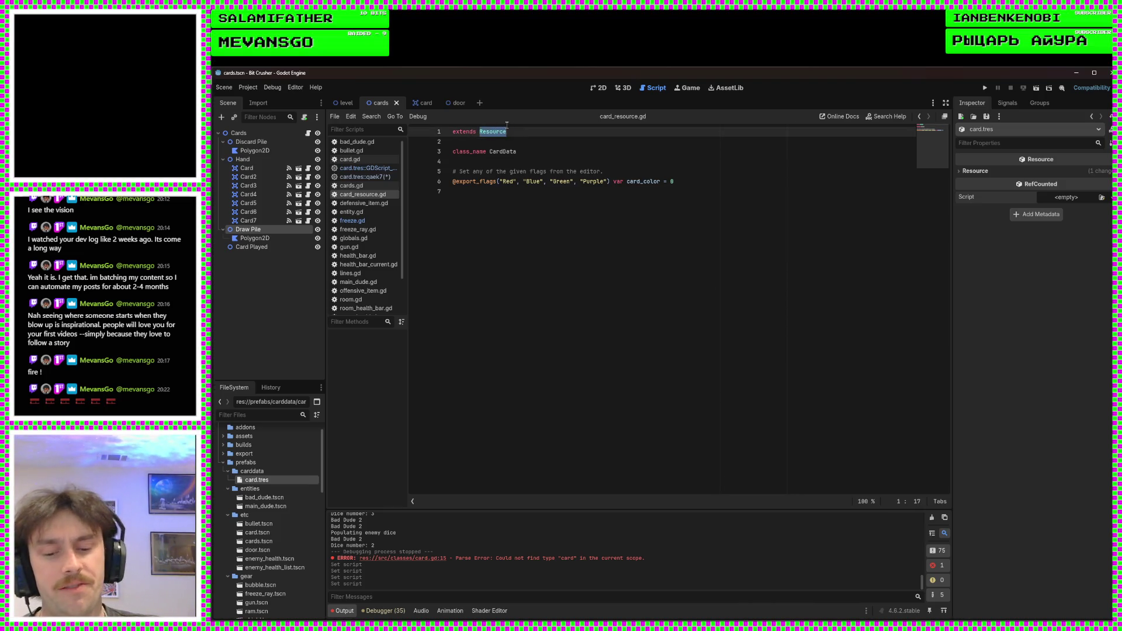
pyautogui.moveTo(506, 130)
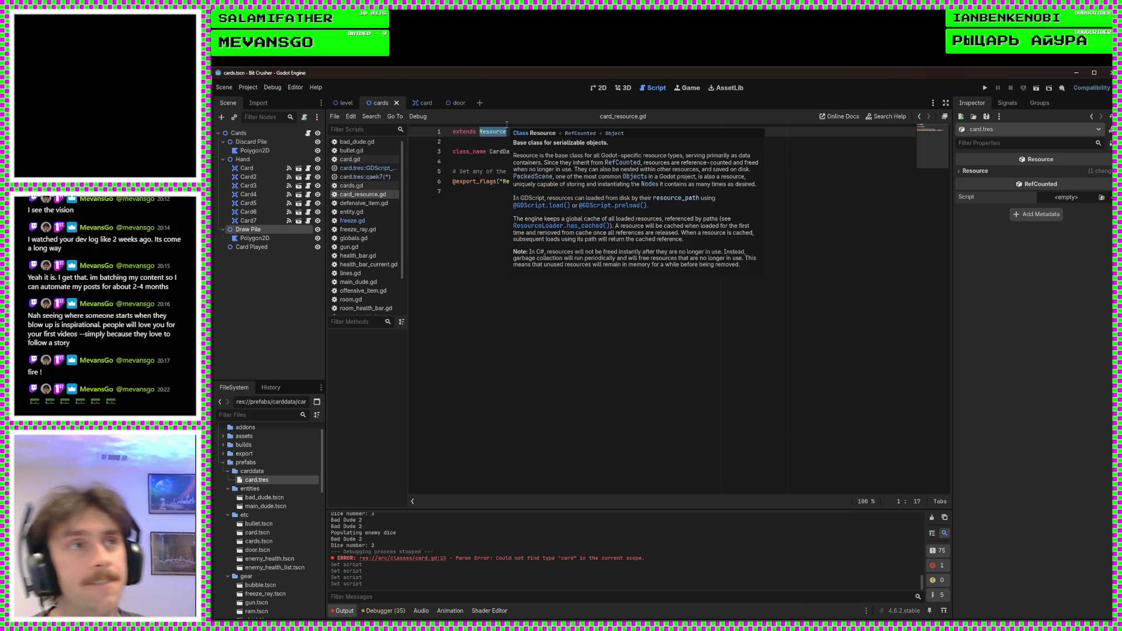
pyautogui.moveTo(520, 151); pyautogui.dragTo(454, 143)
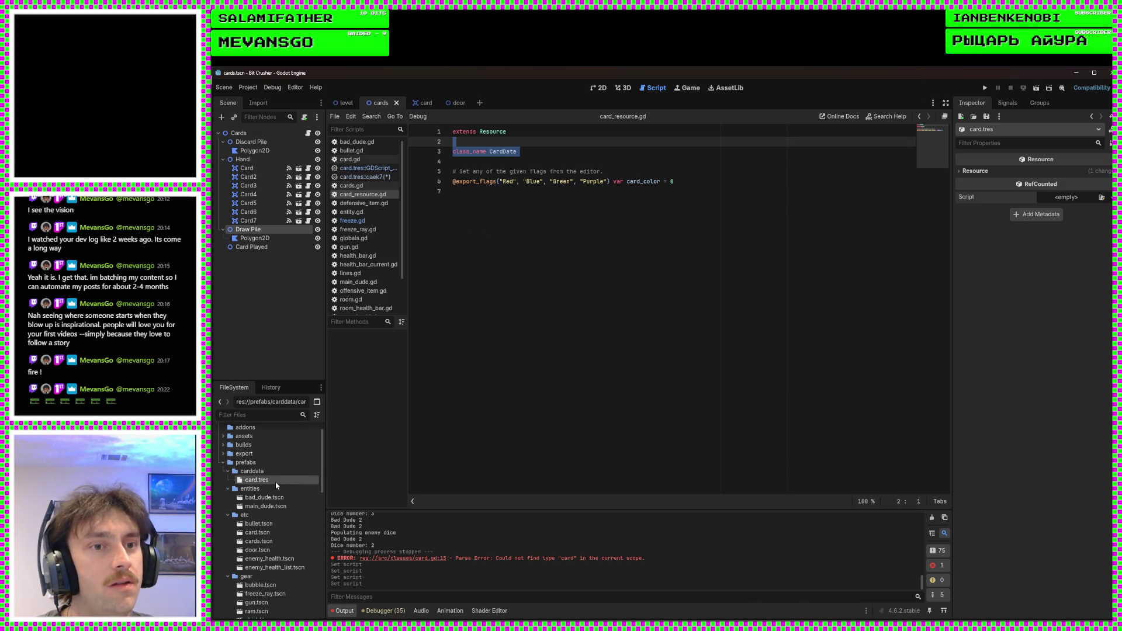
# - Choose Load in card.tres's Script options to pick an existing script file
pyautogui.click(1067, 197)
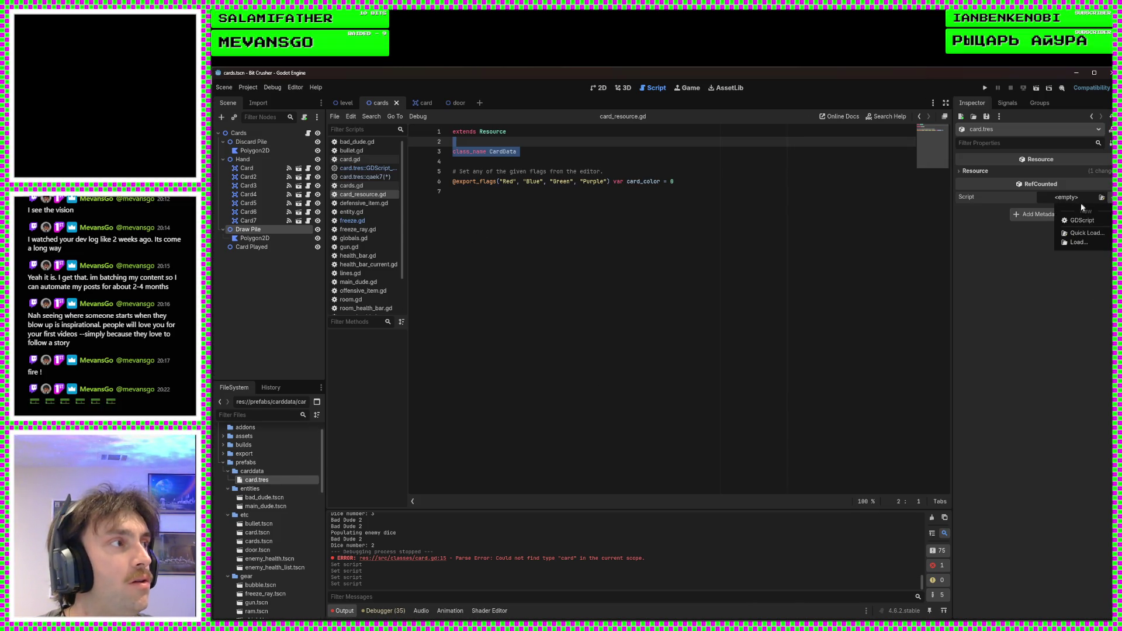
pyautogui.click(1075, 242)
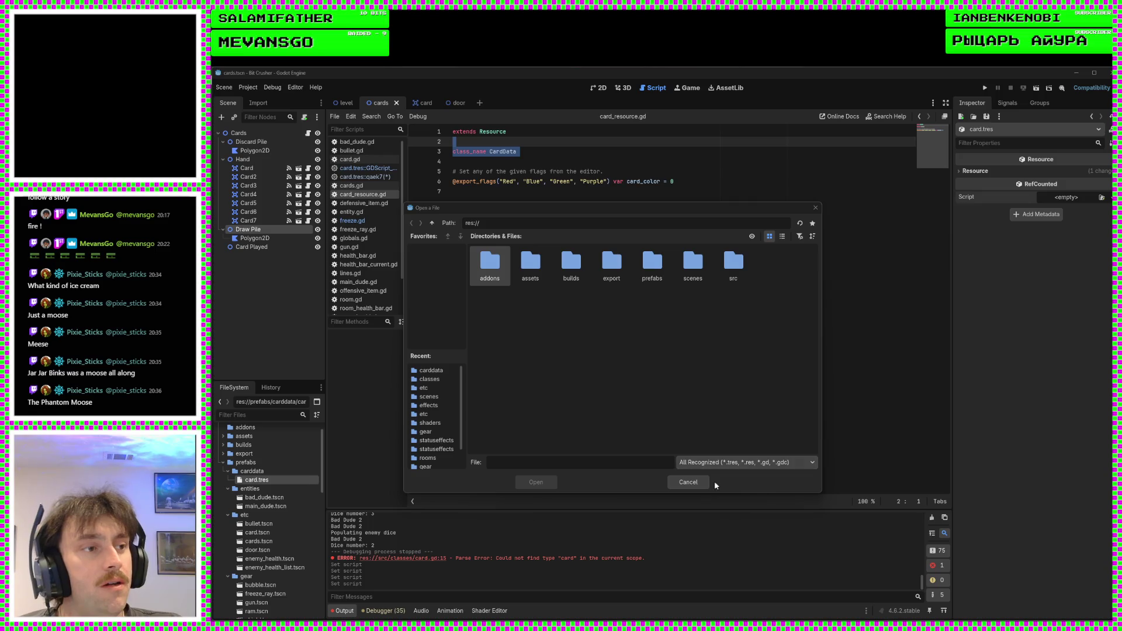
# - Cancel the file picker and show the carddata folder's Create New options
pyautogui.click(683, 482)
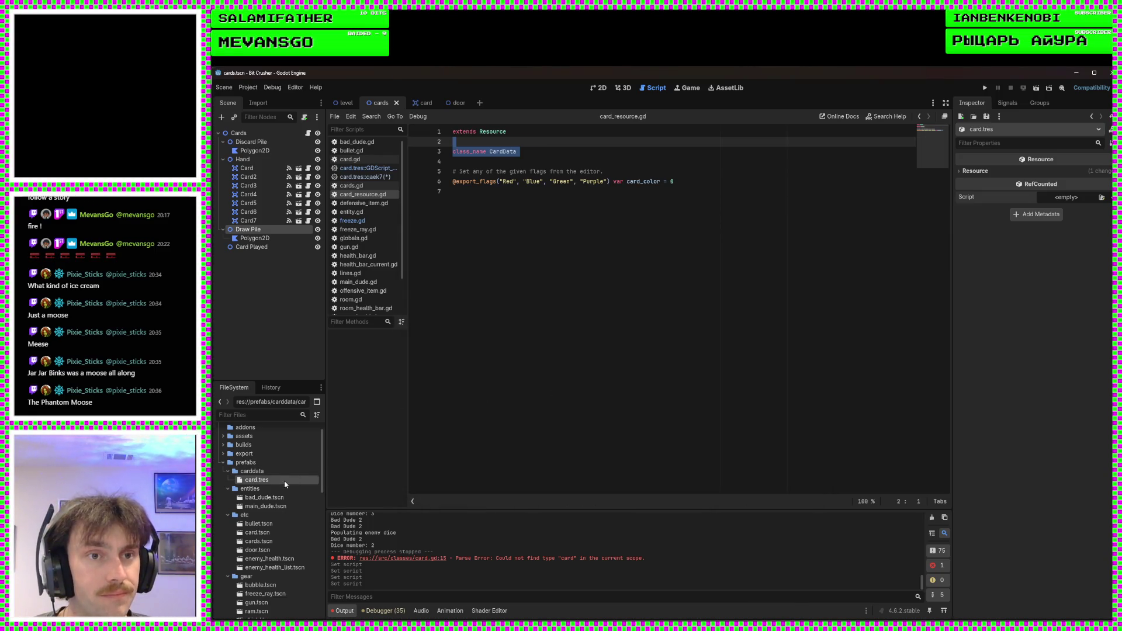
pyautogui.scroll(-3, 283, 509)
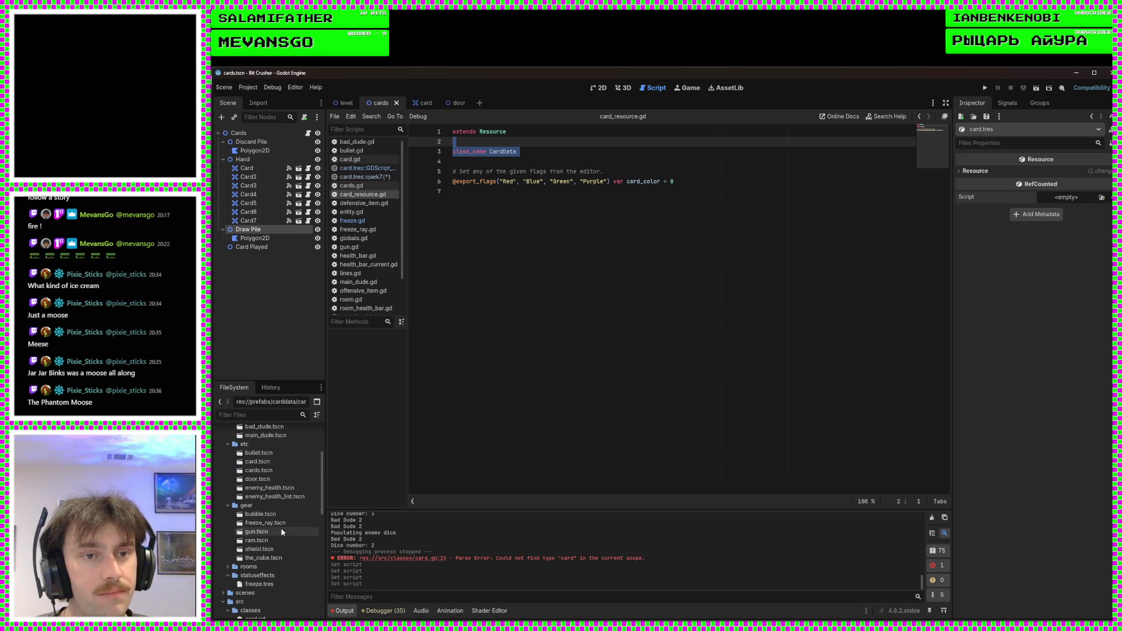
pyautogui.scroll(2, 282, 529)
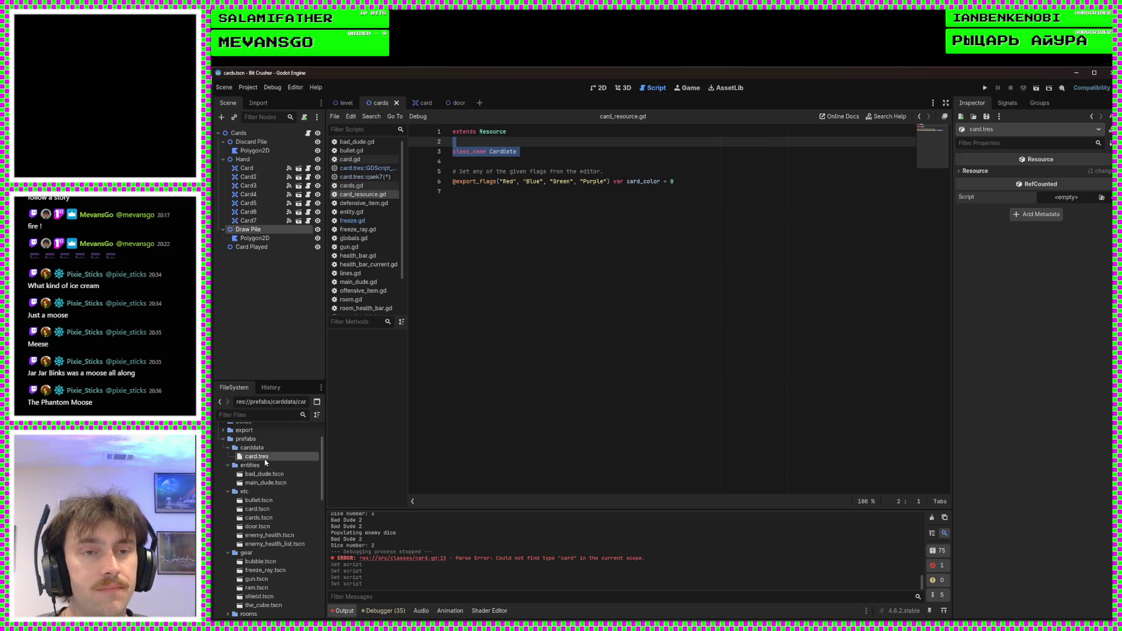
pyautogui.scroll(1, 260, 470)
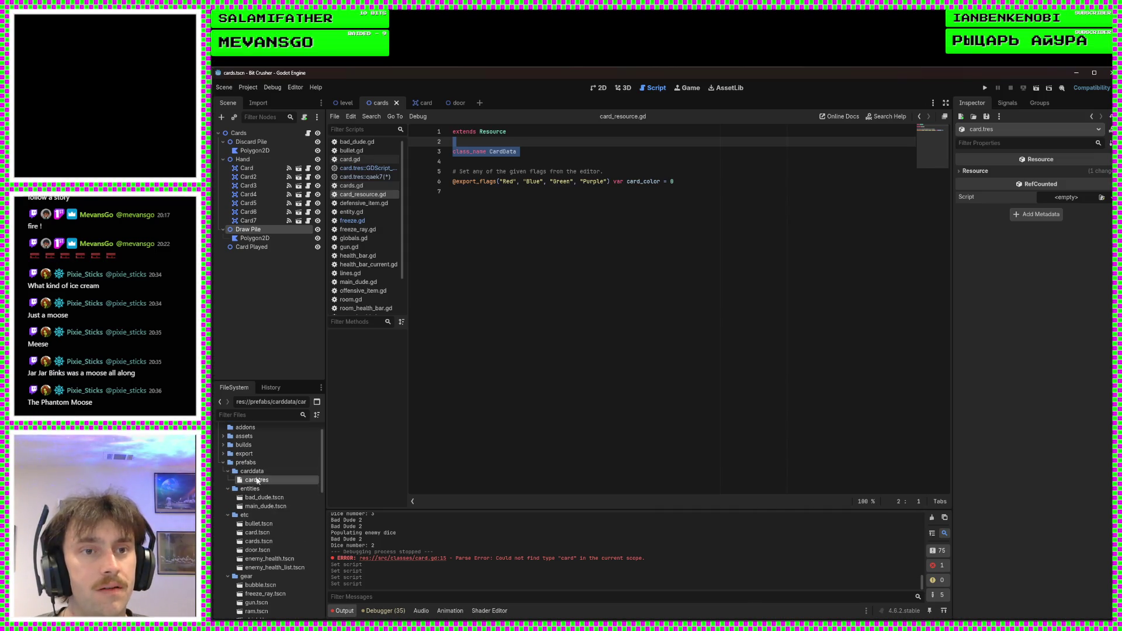
pyautogui.rightClick(250, 471)
pyautogui.moveTo(296, 478)
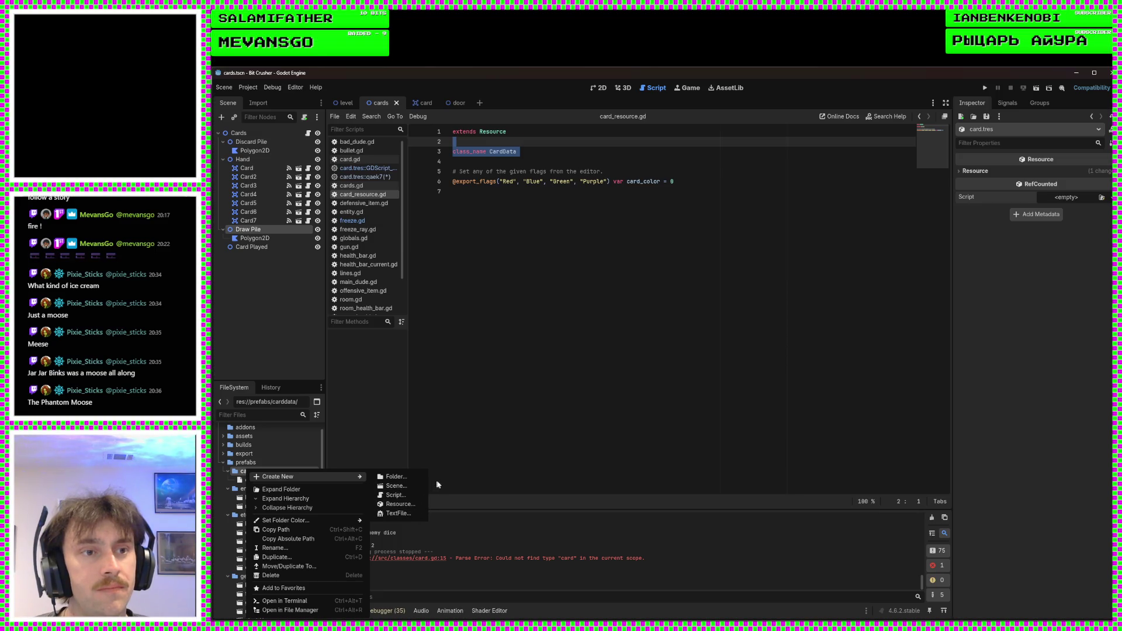
# - Cancel the new scene in carddata and run the card game in its own window
pyautogui.click(395, 486)
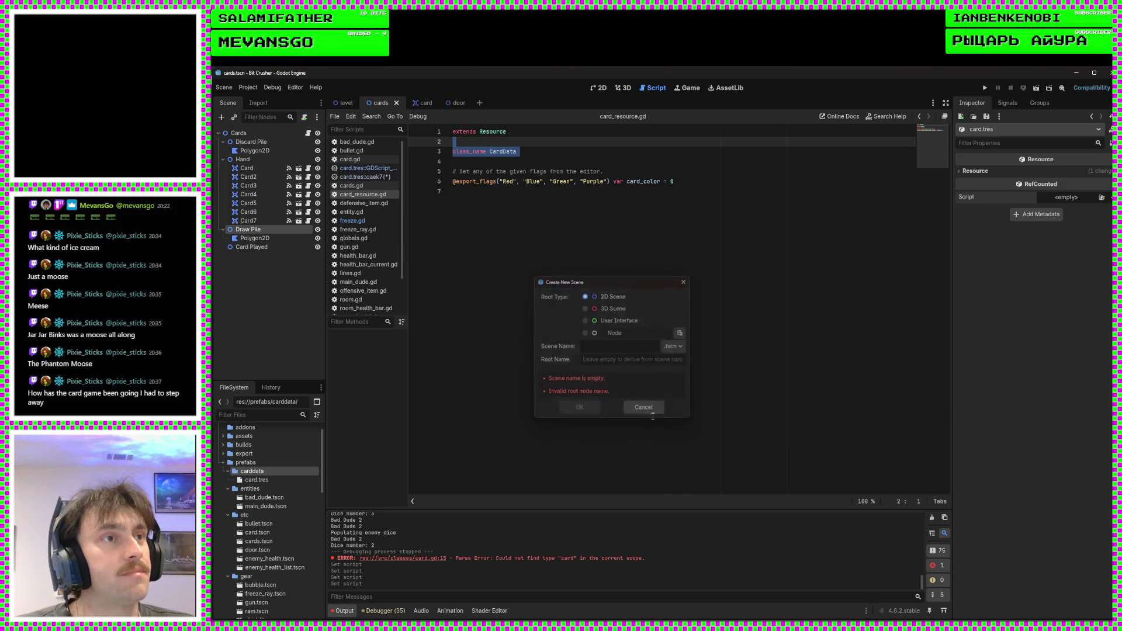
pyautogui.click(645, 409)
pyautogui.click(985, 88)
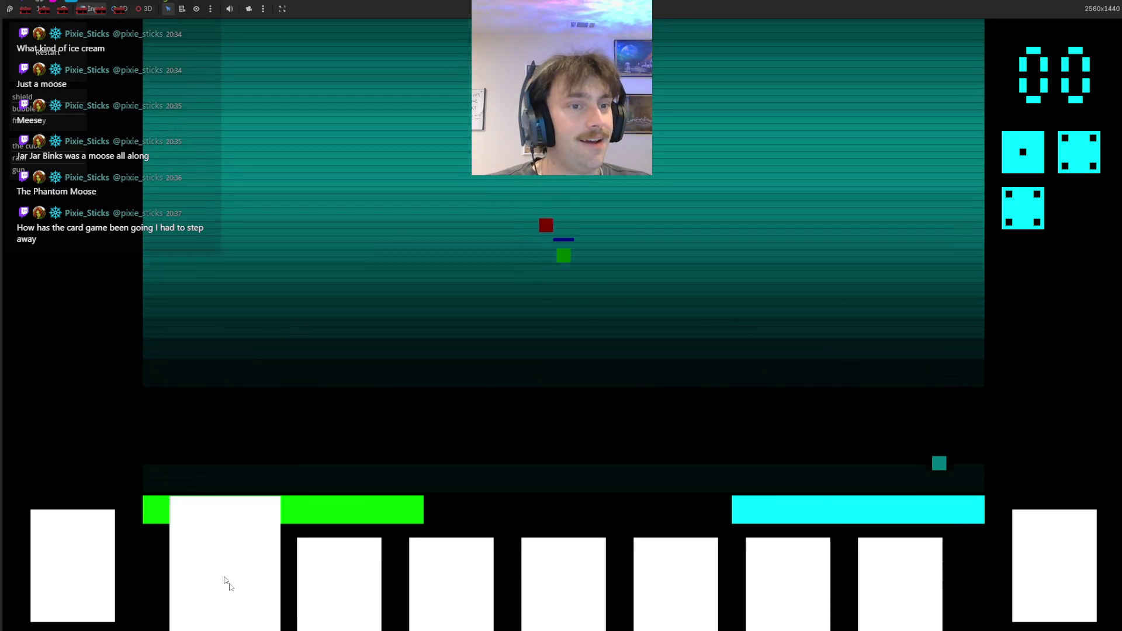
# - Play the enlarged card, then play the other five cards in the hand
pyautogui.click(227, 582)
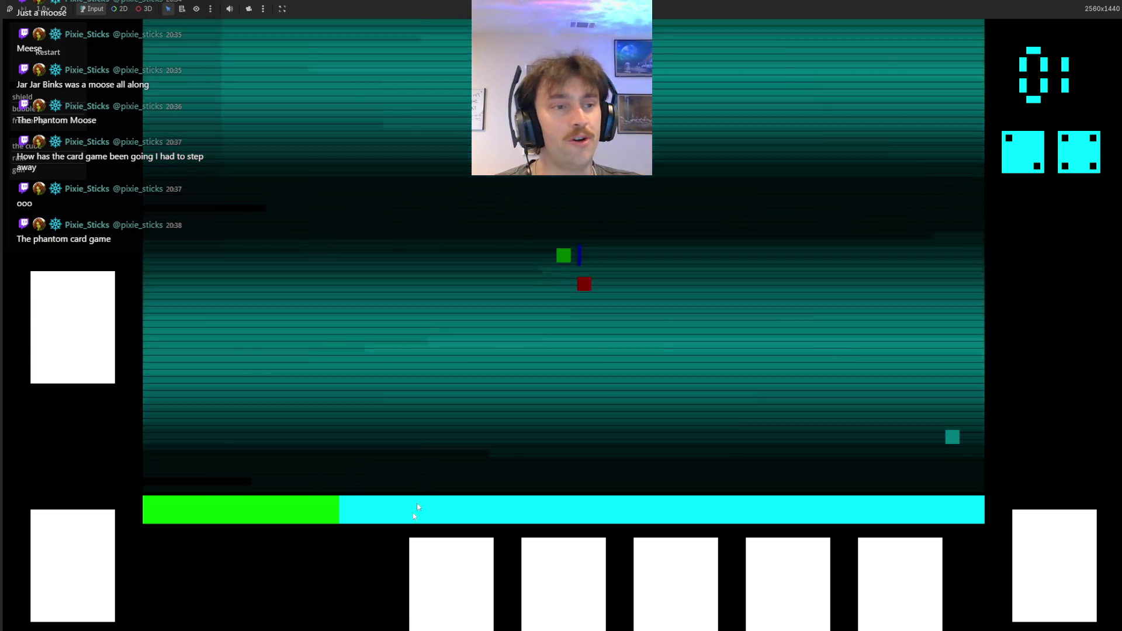
pyautogui.click(451, 578)
pyautogui.click(566, 619)
pyautogui.click(675, 608)
pyautogui.click(785, 602)
pyautogui.click(909, 611)
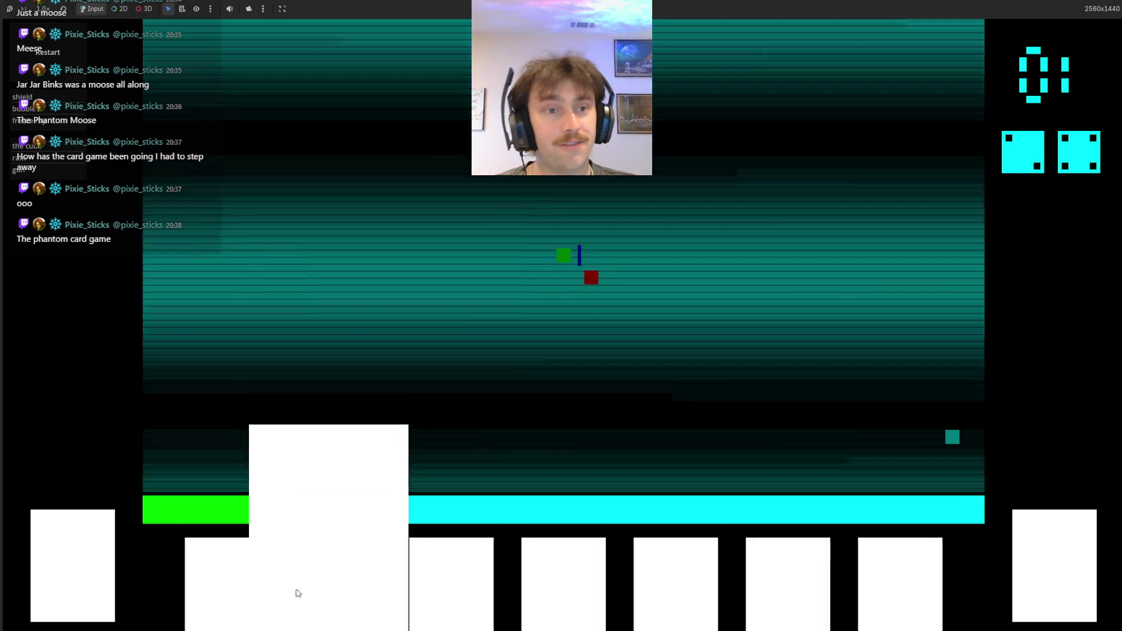
# - Discard the hand to draw seven fresh cards, then bring up the Card Game First Pass notes
pyautogui.click(298, 593)
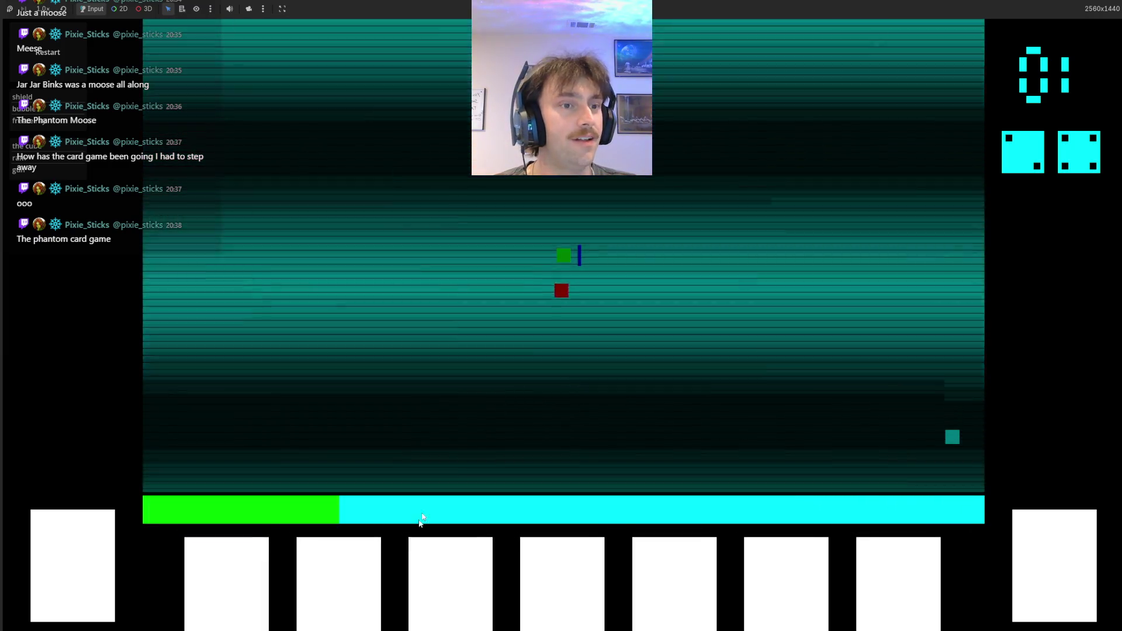
pyautogui.click(255, 586)
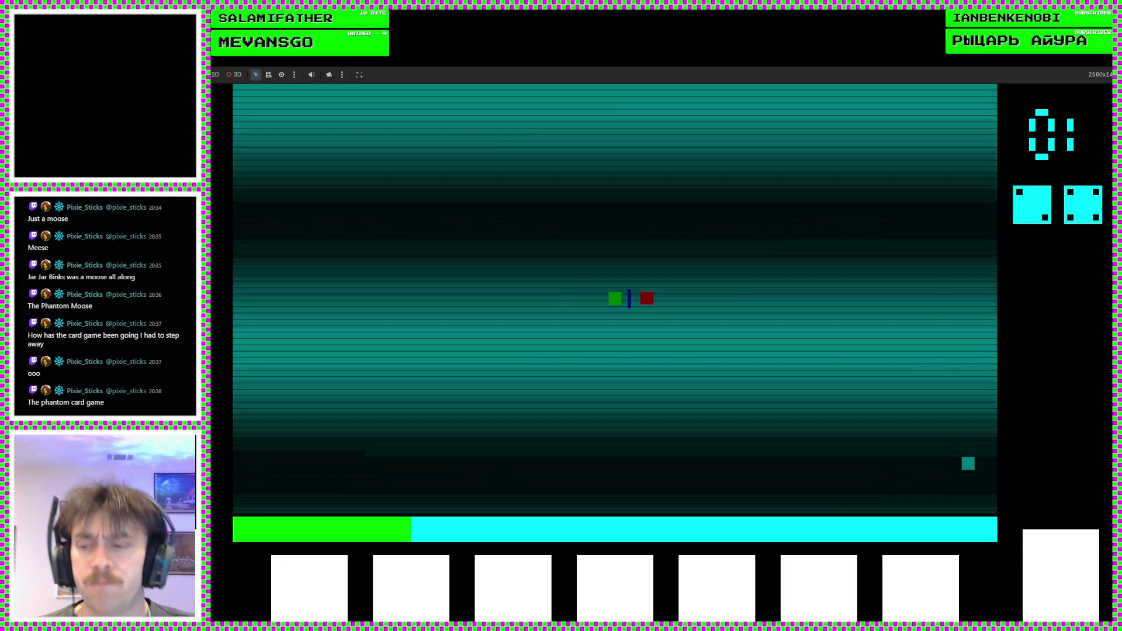
pyautogui.hotkey('alt', 'Tab')
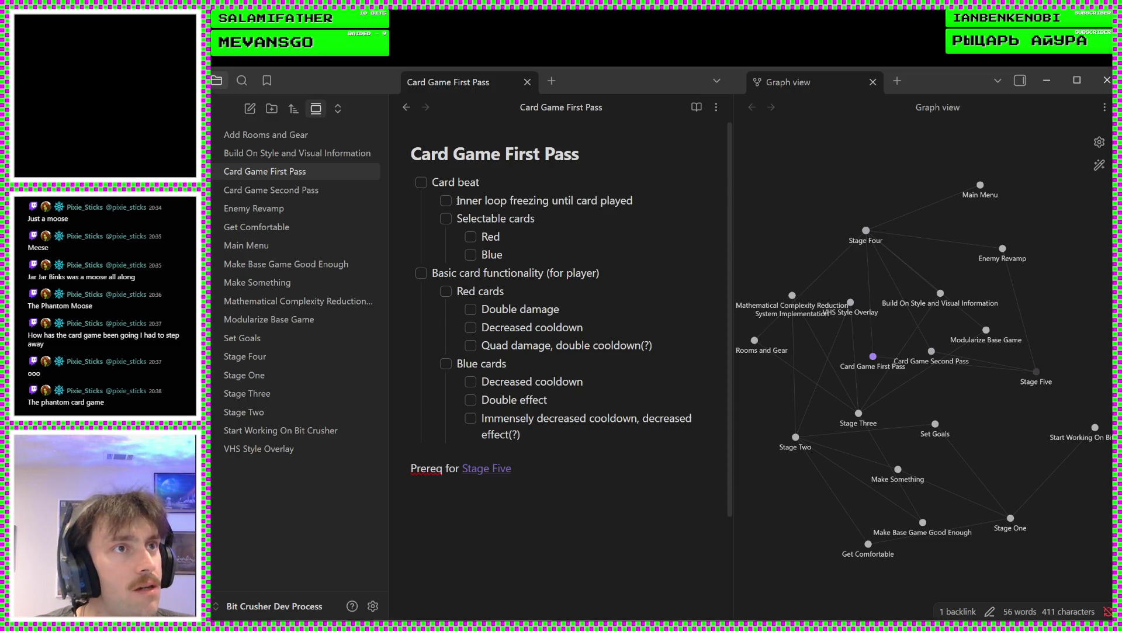
# - Tick 'Inner loop freezing until card played' and 'Selectable cards', then return to card_resource.gd
pyautogui.click(446, 200)
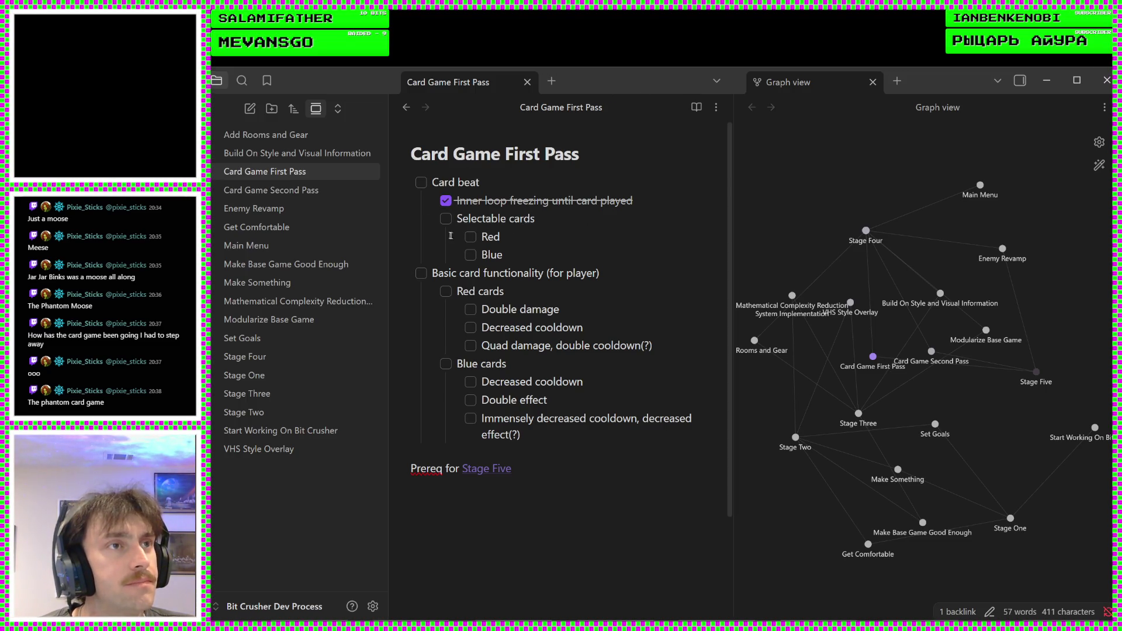
pyautogui.click(445, 218)
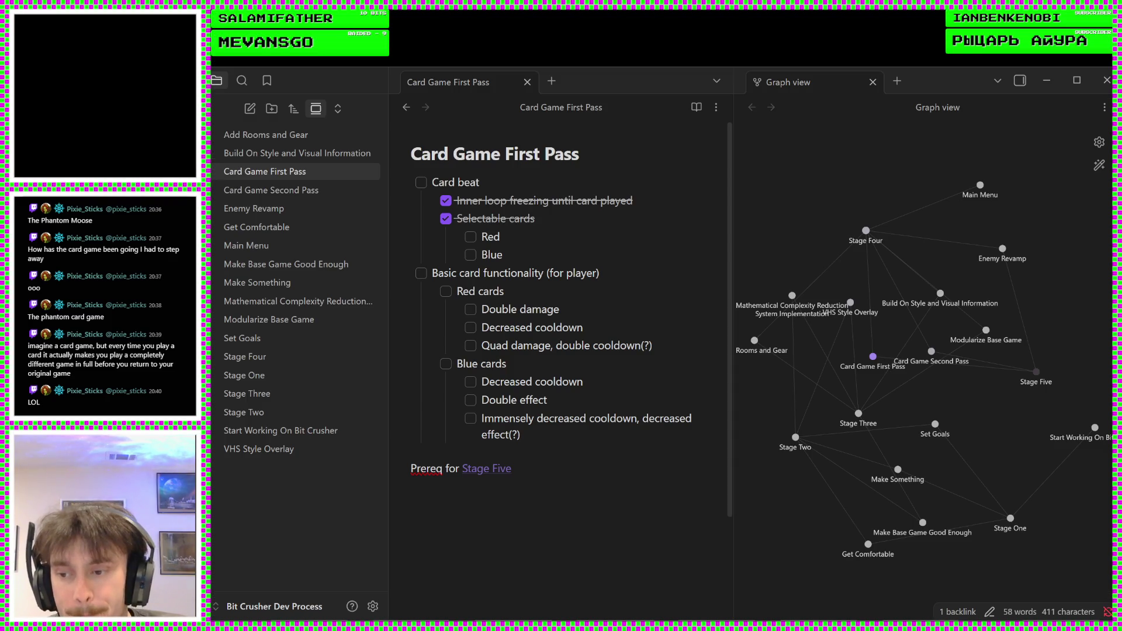
pyautogui.hotkey('alt', 'Tab')
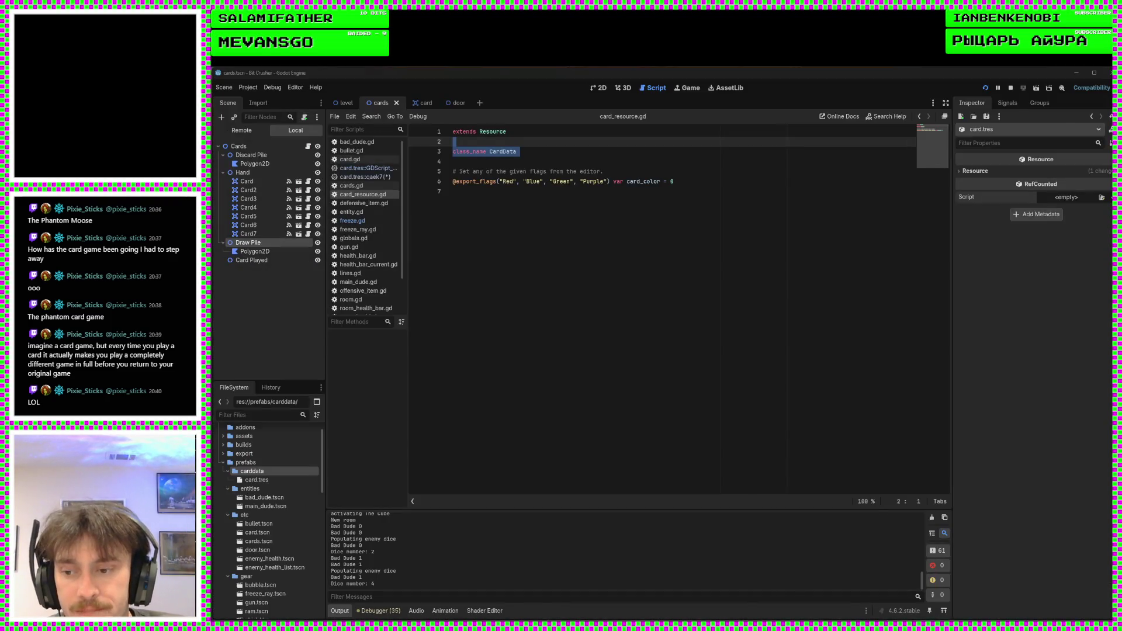
# - Check the game and the notes again, then place the cursor on empty line 7 of card_resource.gd
pyautogui.press('F5')
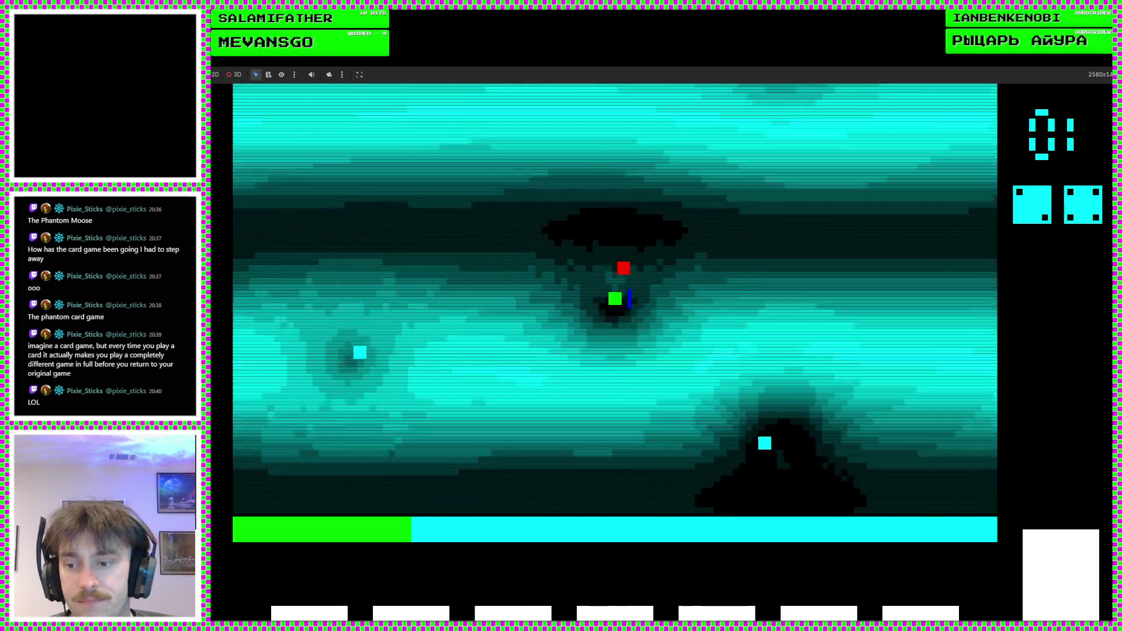
pyautogui.hotkey('alt', 'Tab')
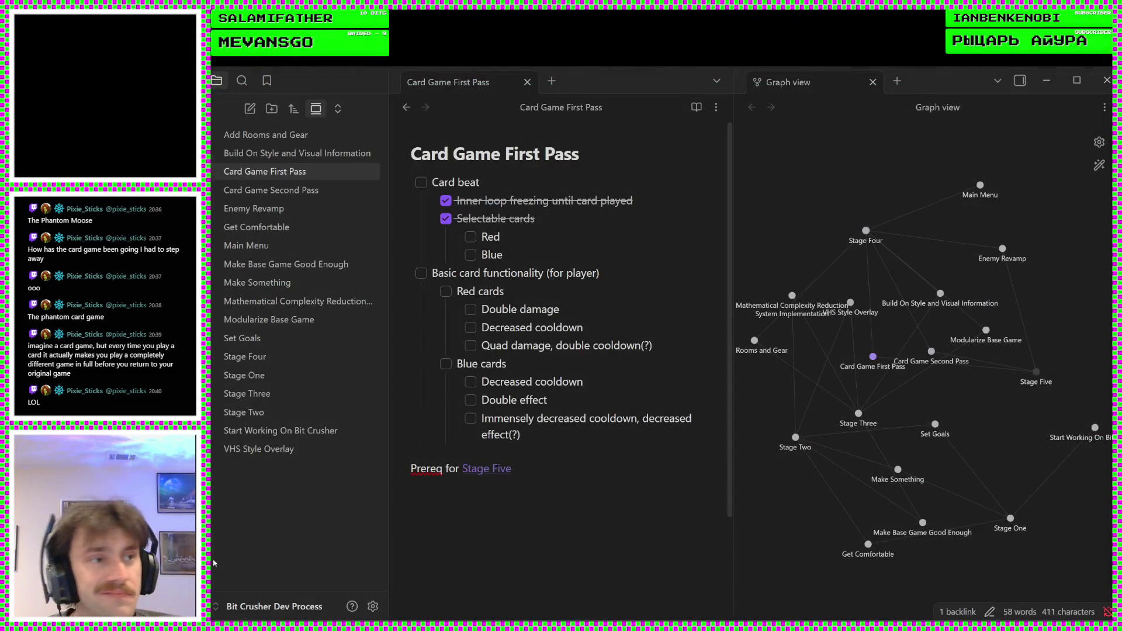
pyautogui.hotkey('alt', 'Tab')
pyautogui.click(750, 316)
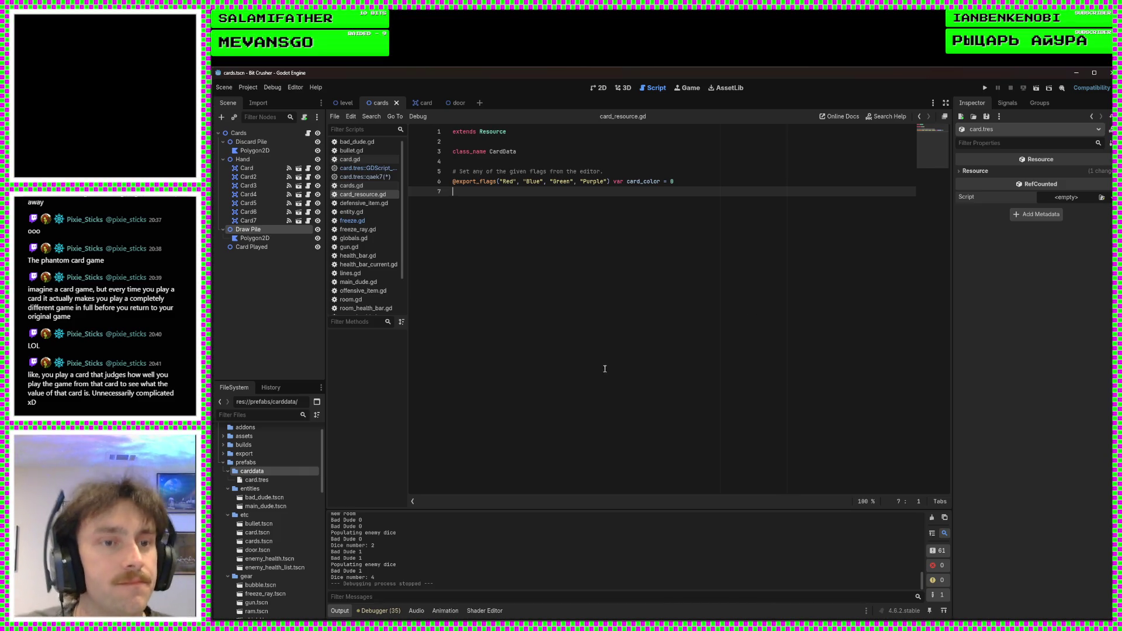
# - Delete card.tres from prefabs/carddata and confirm its removal
pyautogui.click(271, 482)
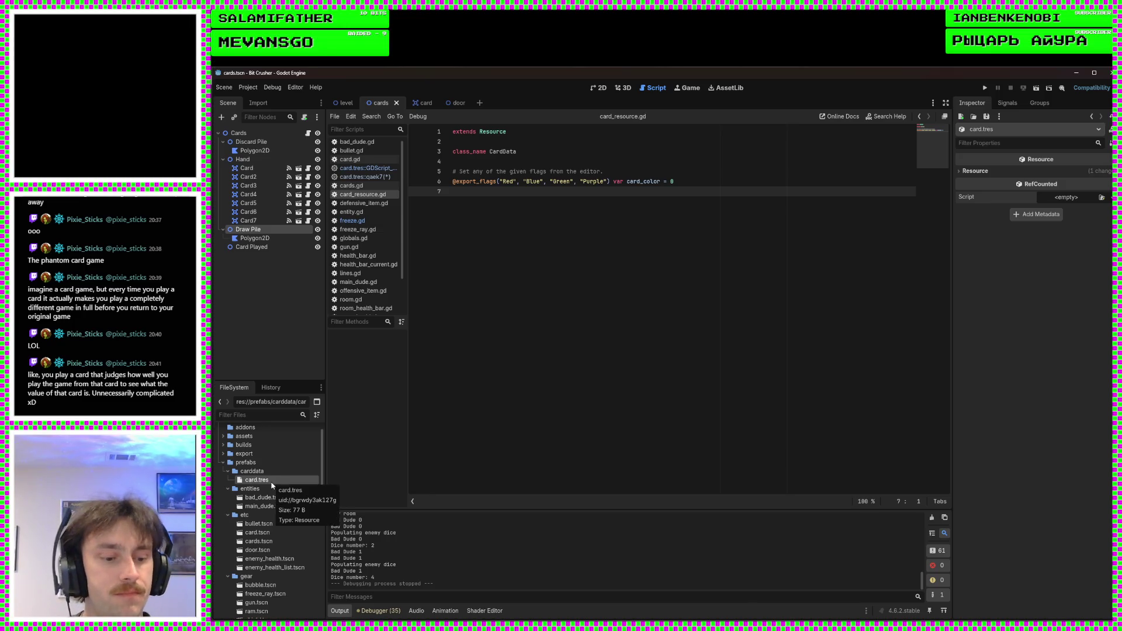
pyautogui.press('Delete')
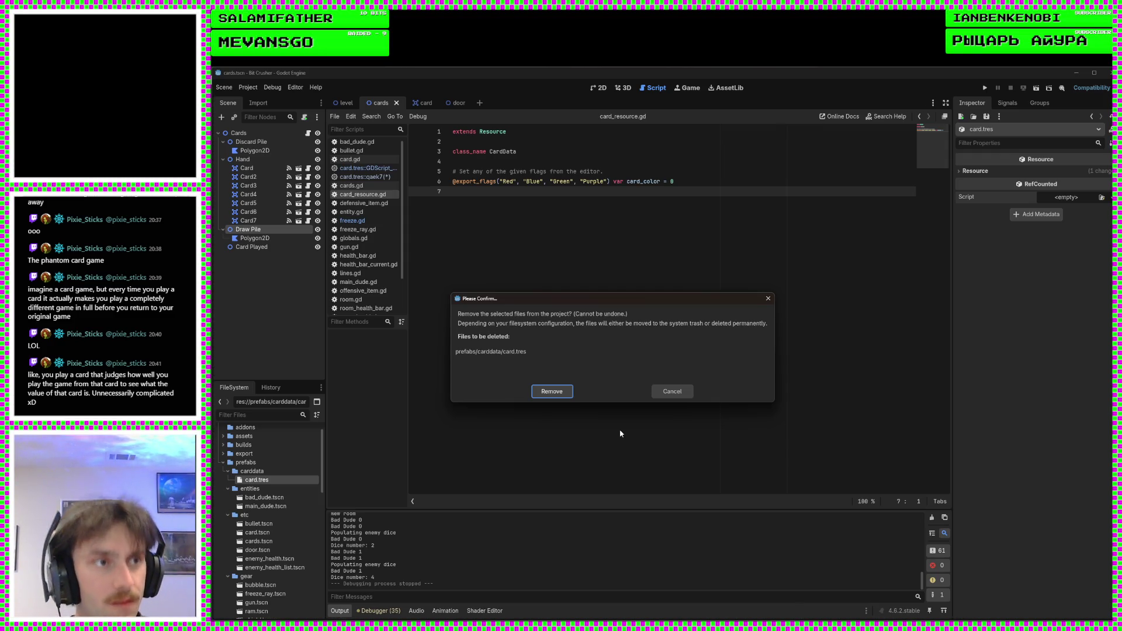
pyautogui.click(564, 391)
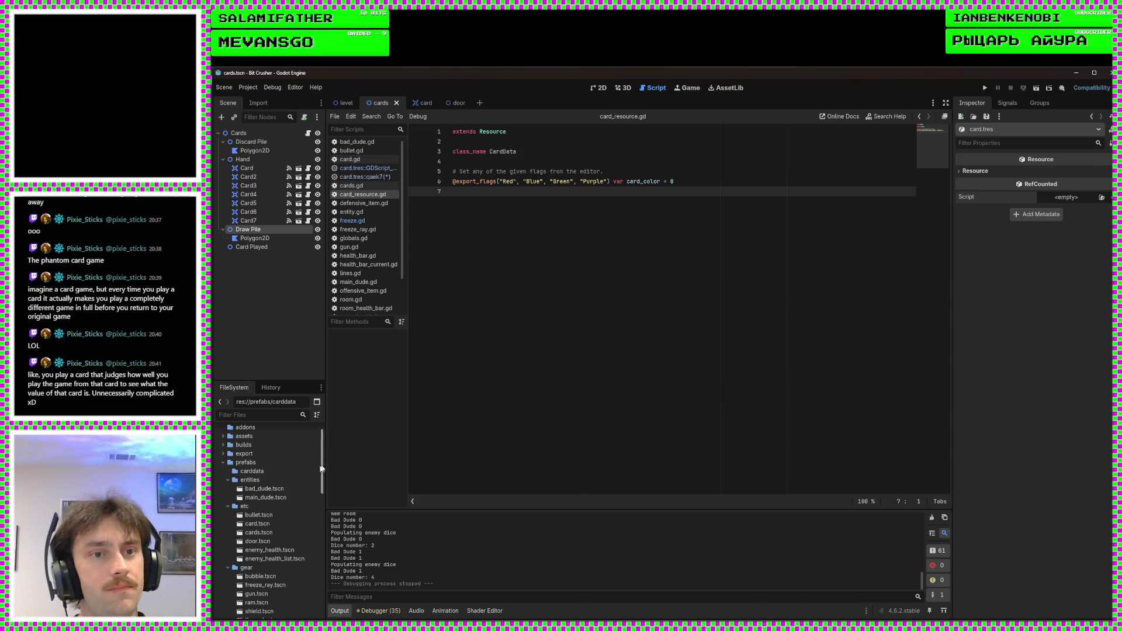
pyautogui.scroll(-1, 290, 476)
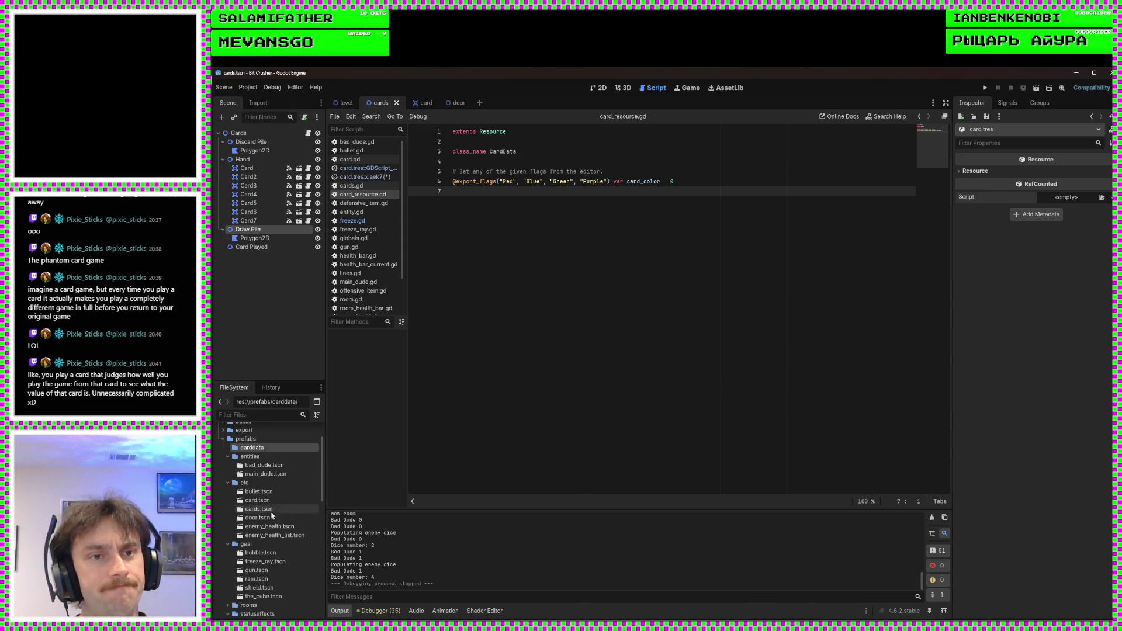
pyautogui.scroll(2, 286, 488)
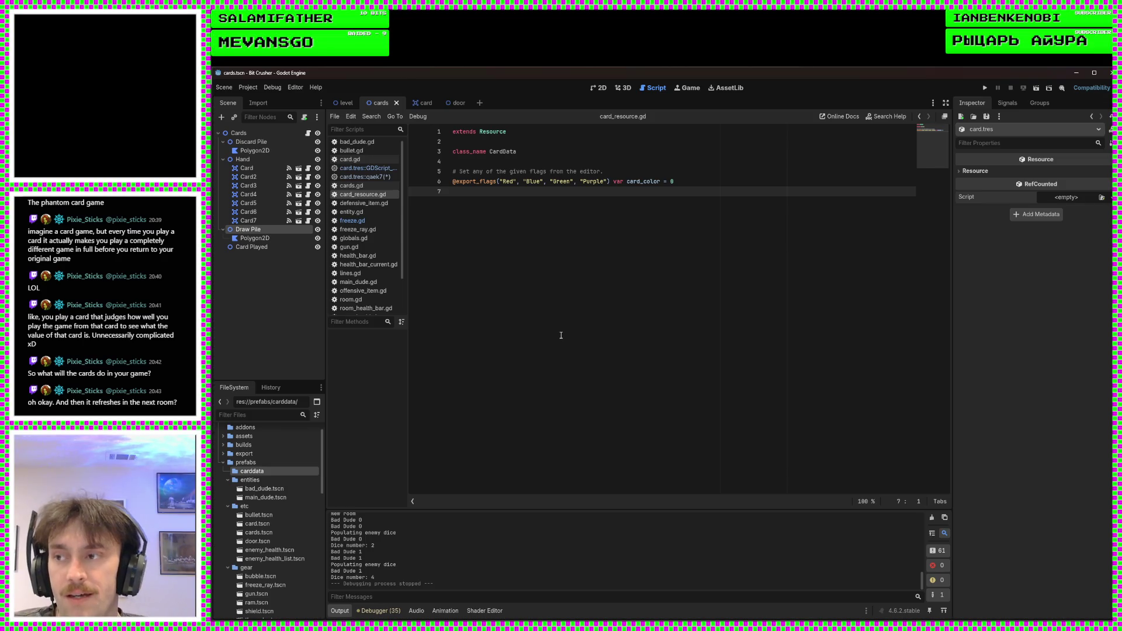
# - Remove the empty trailing lines from the end of card_resource.gd
pyautogui.press('Return')
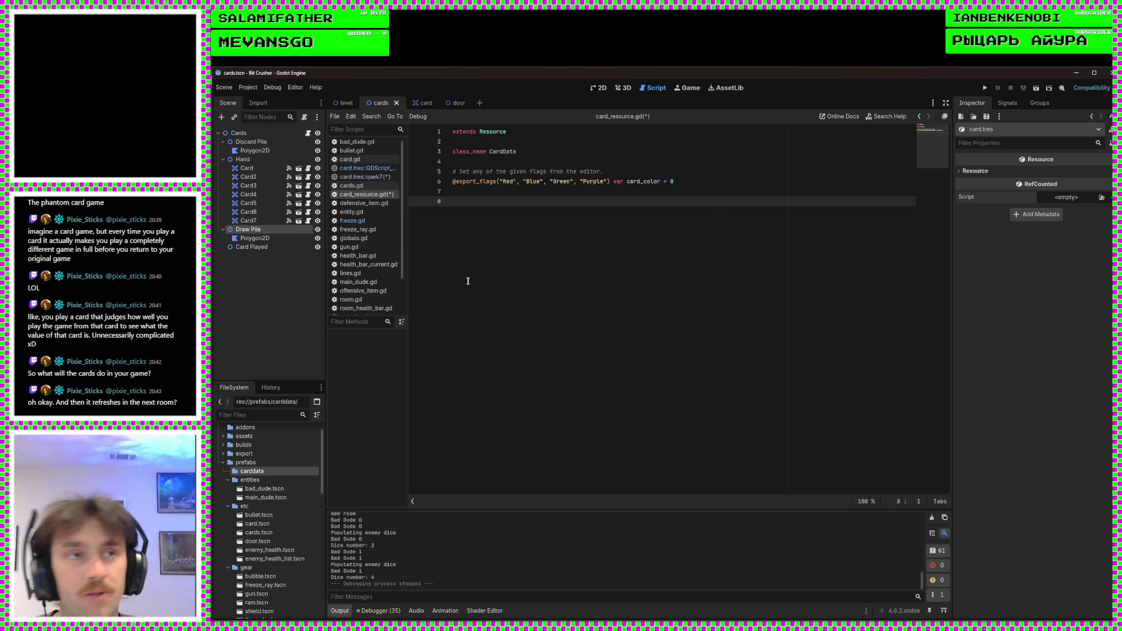
pyautogui.press('BackSpace')
pyautogui.press('BackSpace')
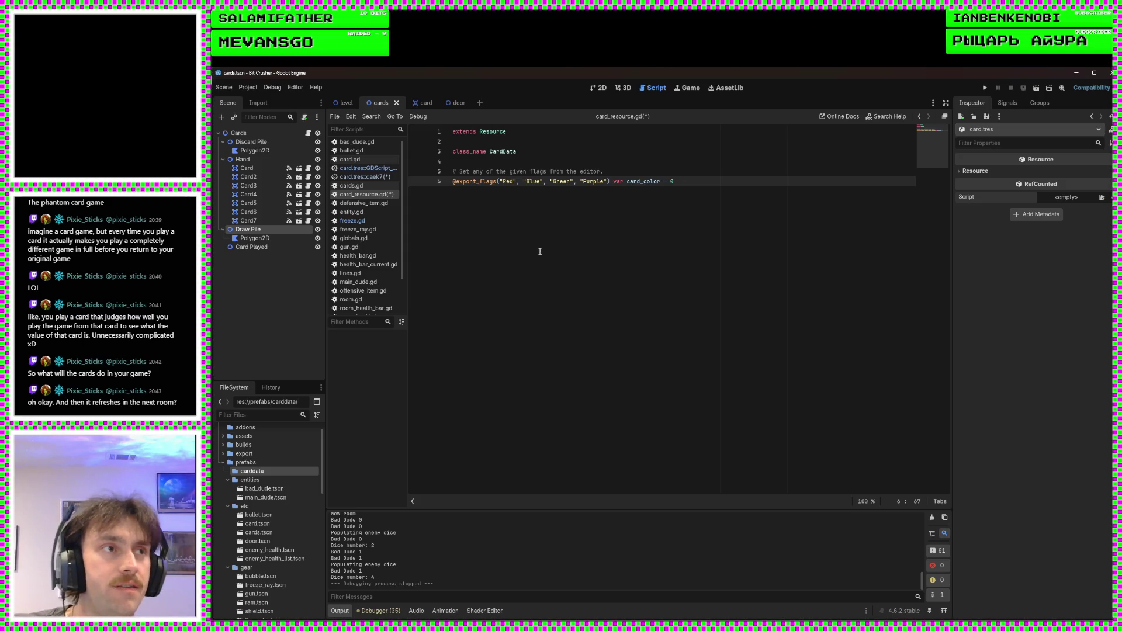
pyautogui.press('Up')
pyautogui.press('Up')
pyautogui.click(524, 135)
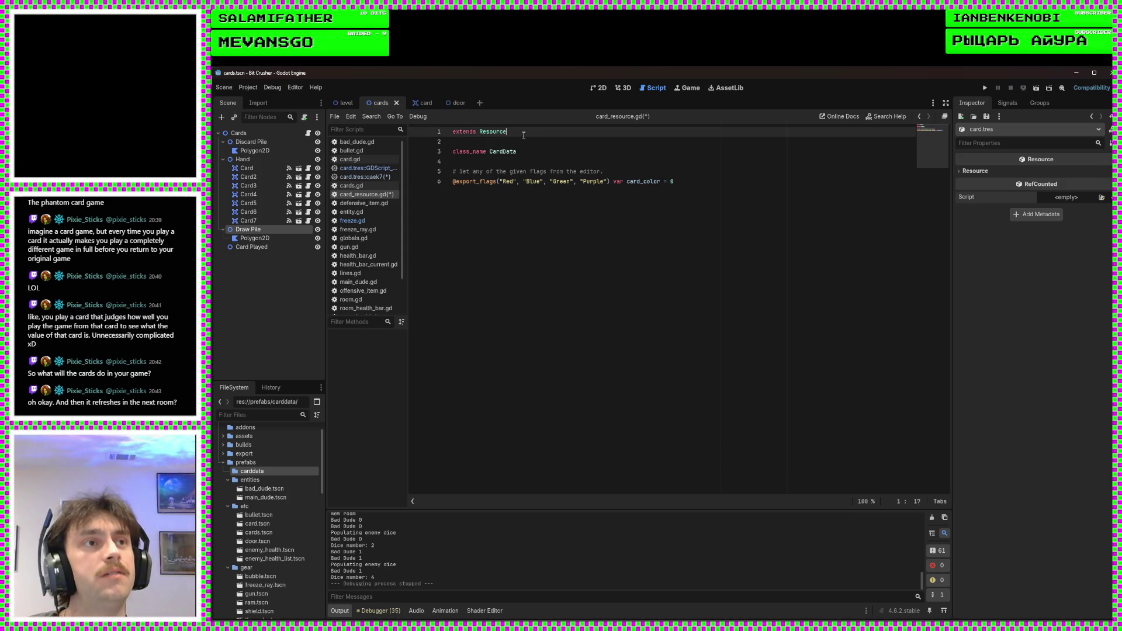
pyautogui.click(695, 180)
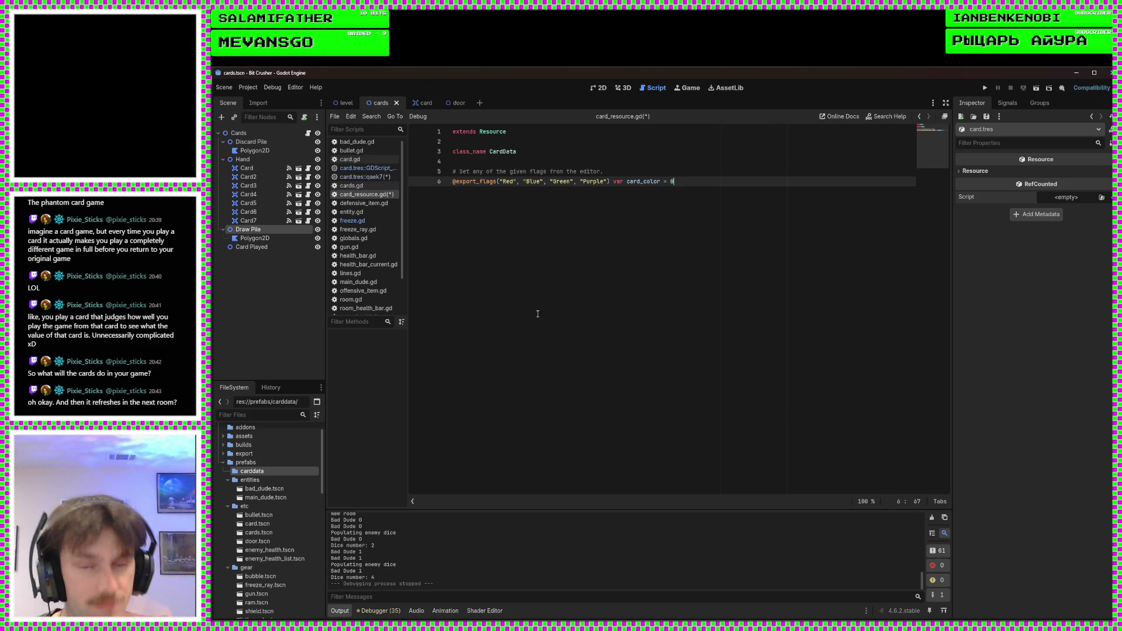
pyautogui.scroll(-5, 292, 526)
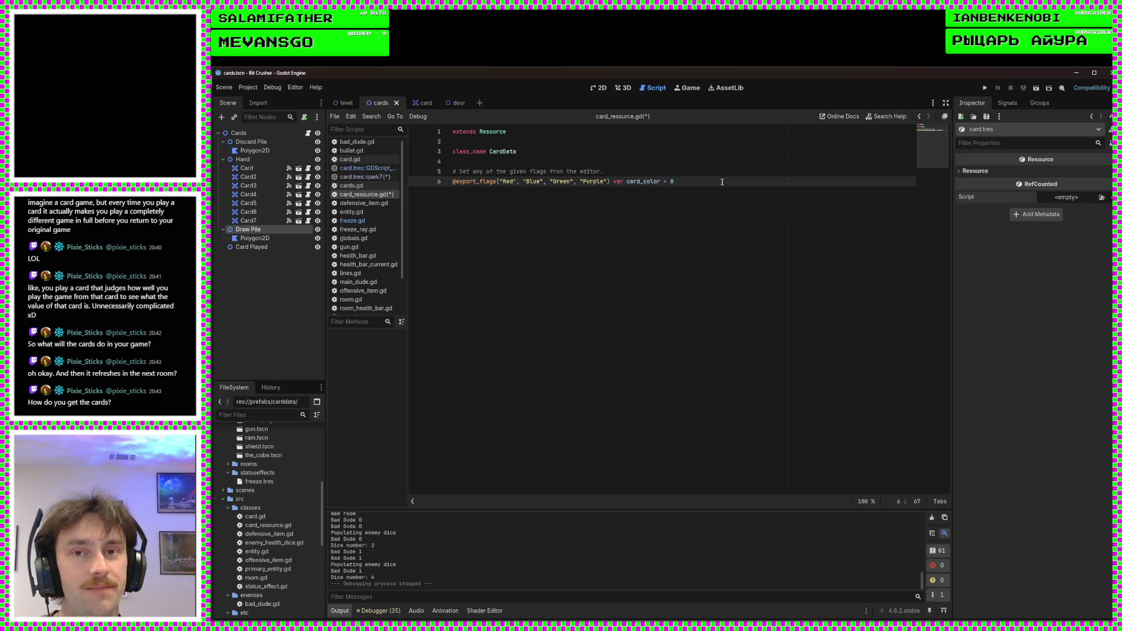
# - Save card_resource.gd and put the cursor on the empty line 7
pyautogui.hotkey('ctrl', 's')
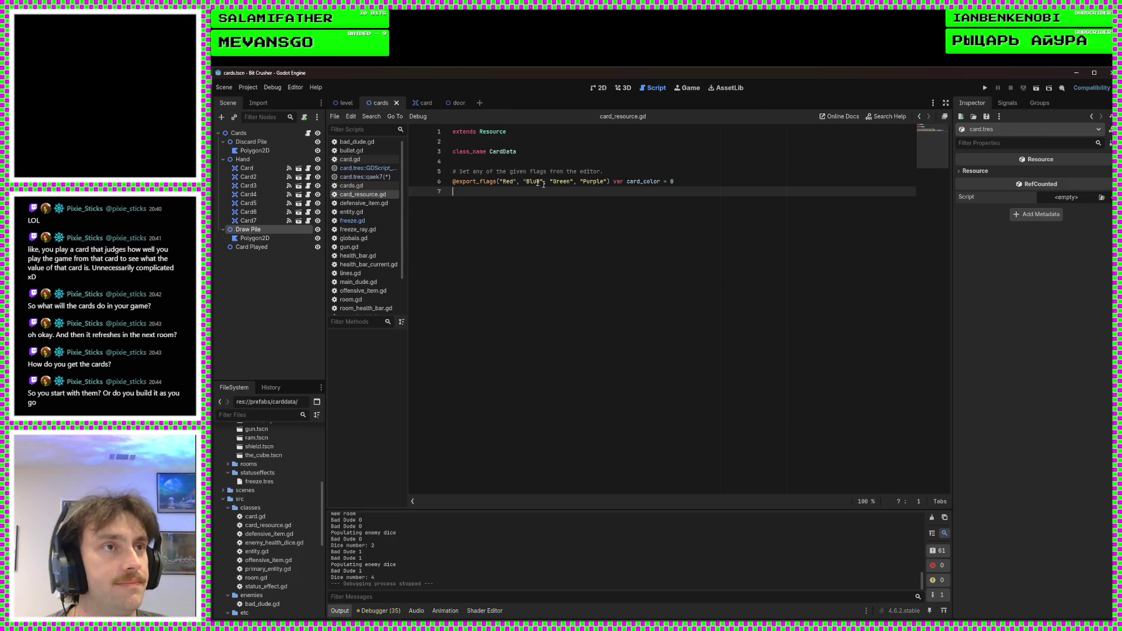
pyautogui.click(499, 141)
pyautogui.click(704, 202)
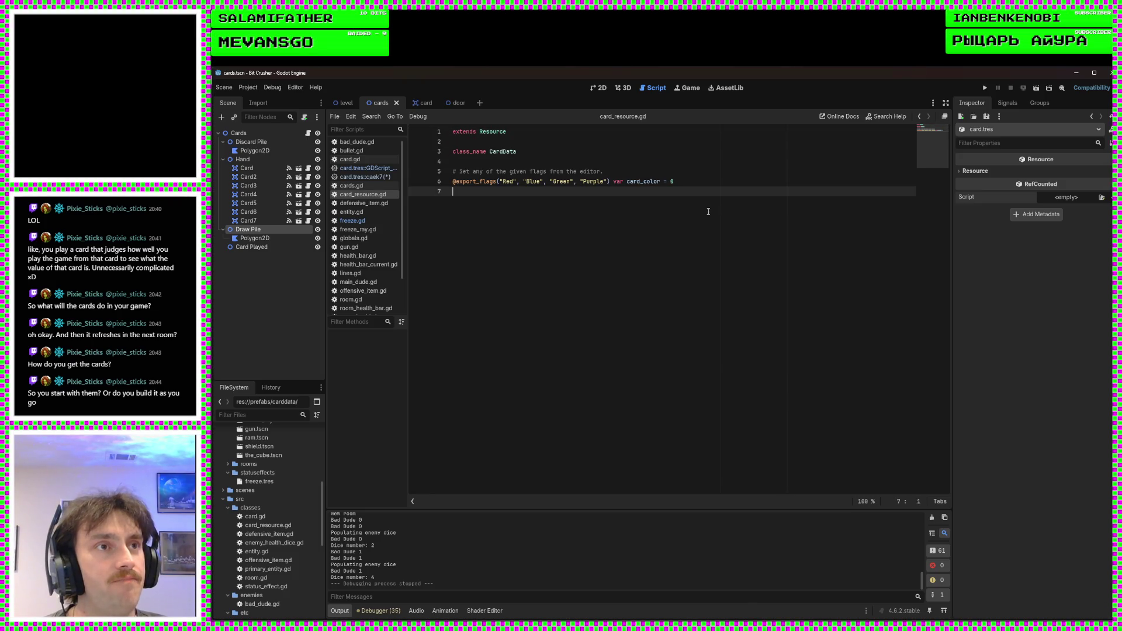
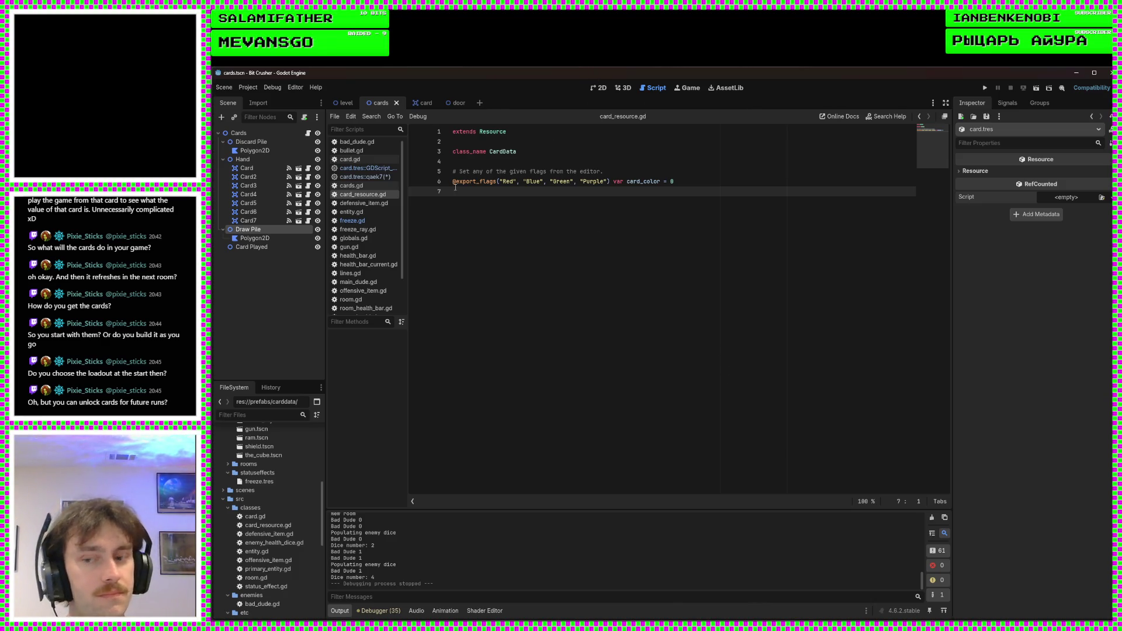
# - Close the empty stray card.tres embedded script
pyautogui.click(368, 169)
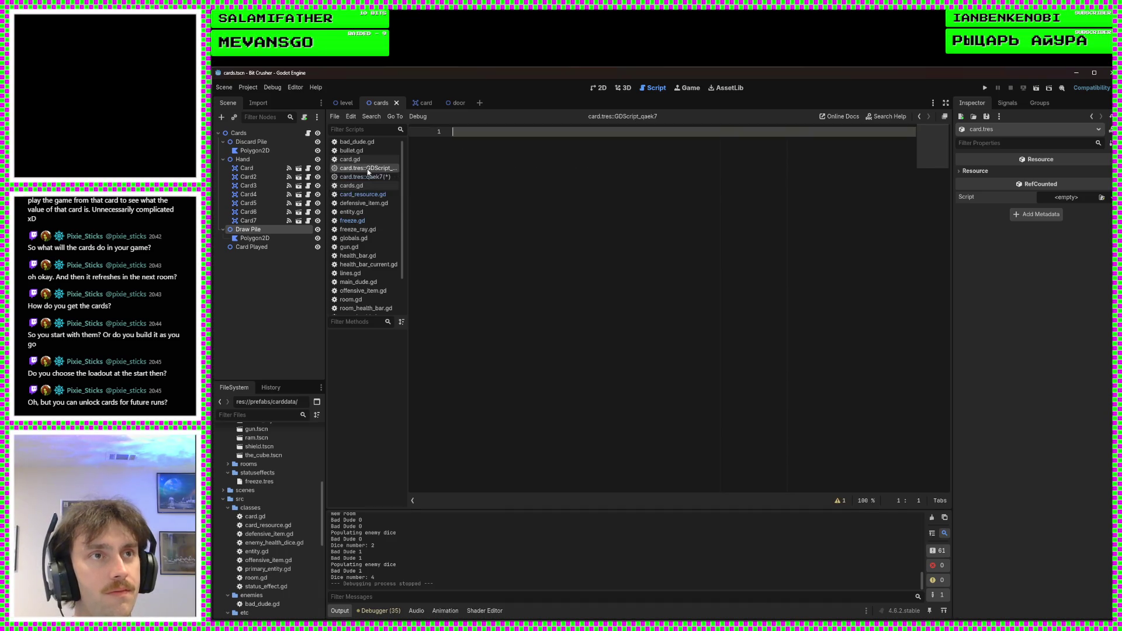
pyautogui.rightClick(373, 169)
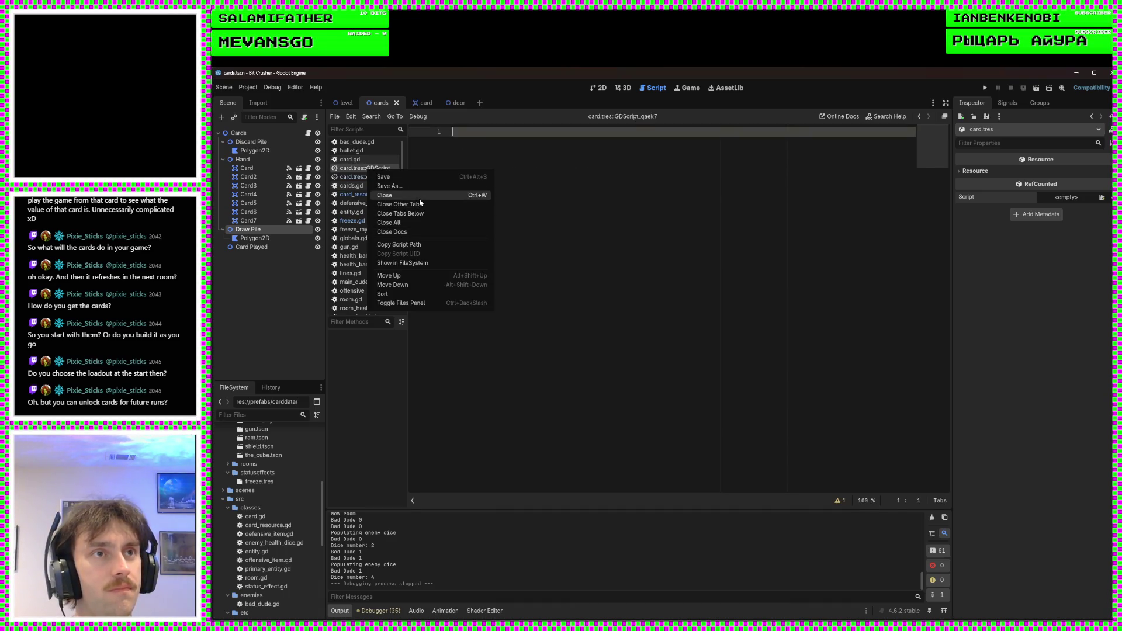
pyautogui.click(418, 195)
# - Close the other card.tres script and discard its unsaved changes
pyautogui.click(374, 168)
pyautogui.rightClick(382, 169)
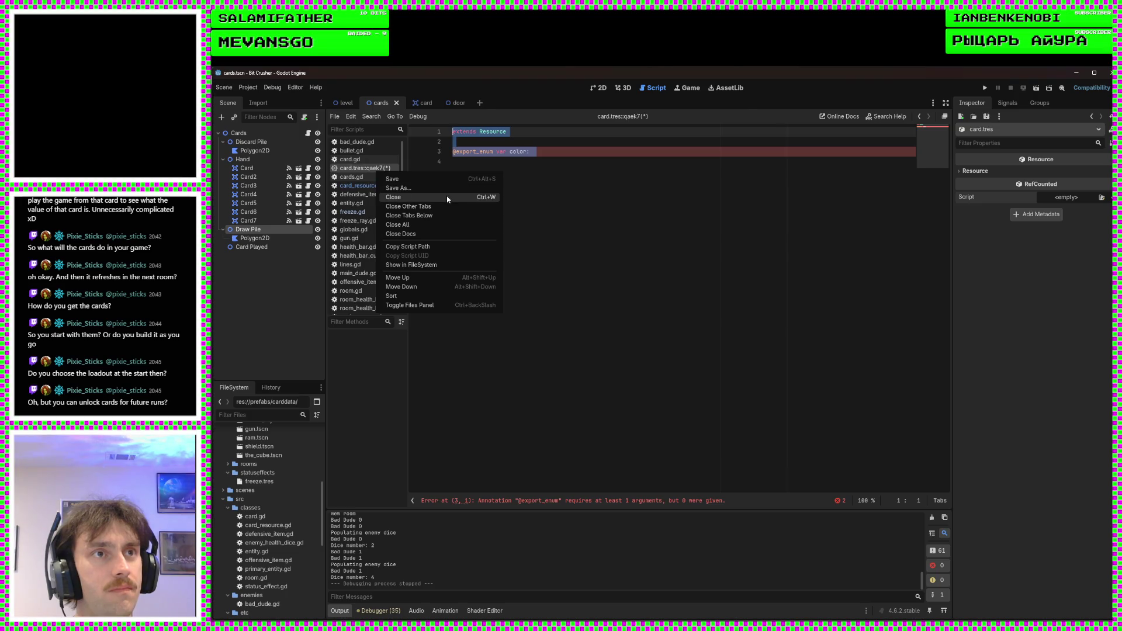
pyautogui.click(456, 201)
pyautogui.click(678, 367)
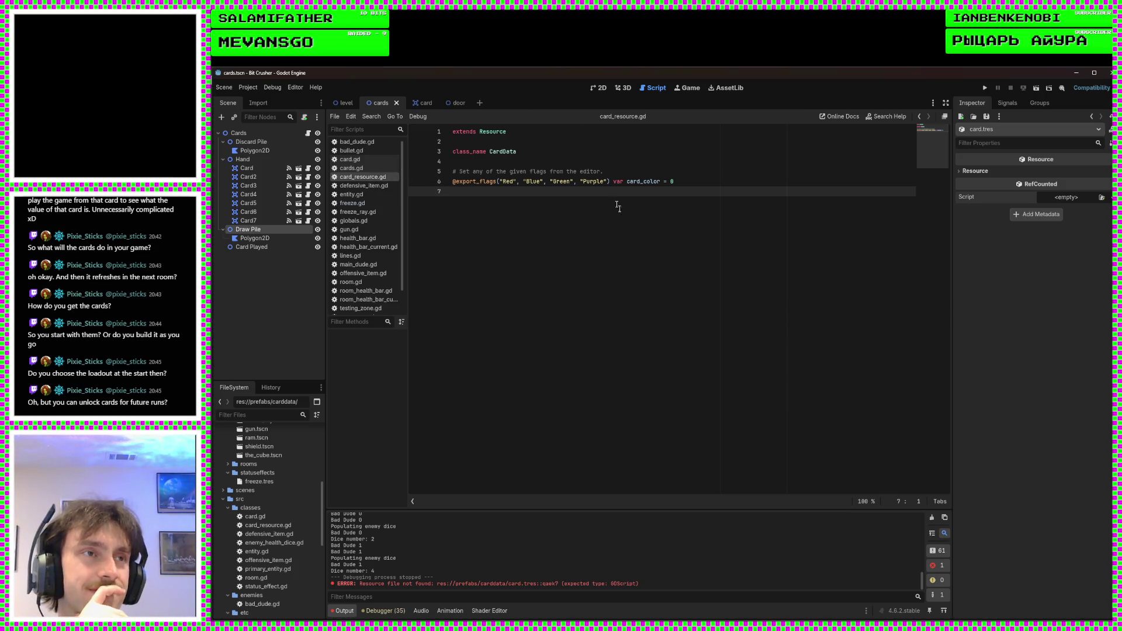
pyautogui.scroll(1, 269, 508)
pyautogui.click(270, 506)
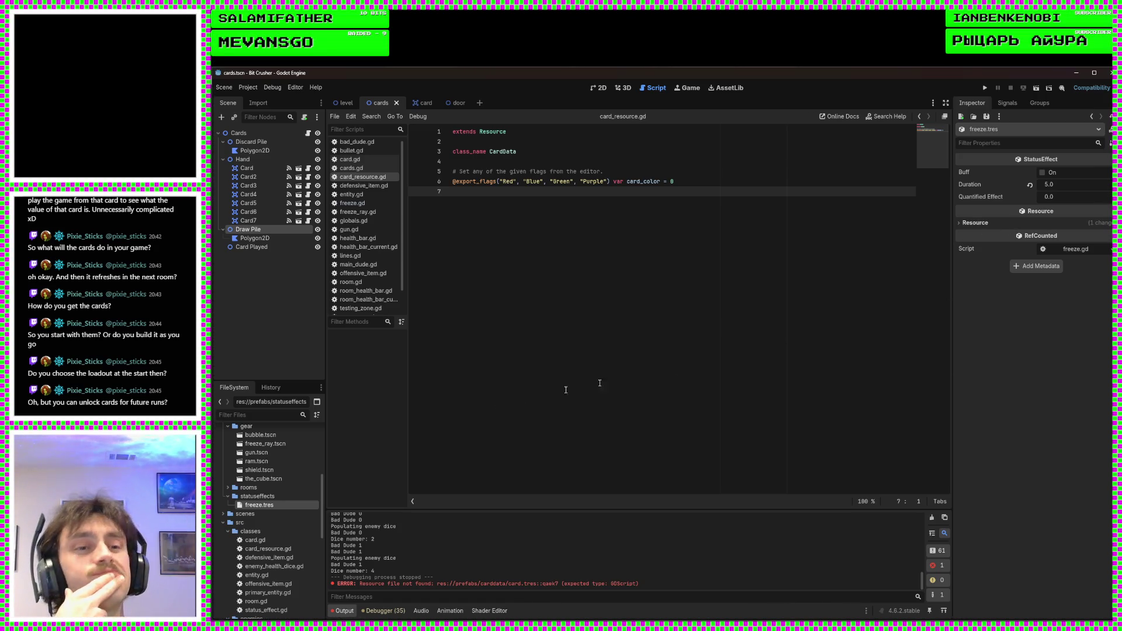
pyautogui.scroll(-5, 269, 526)
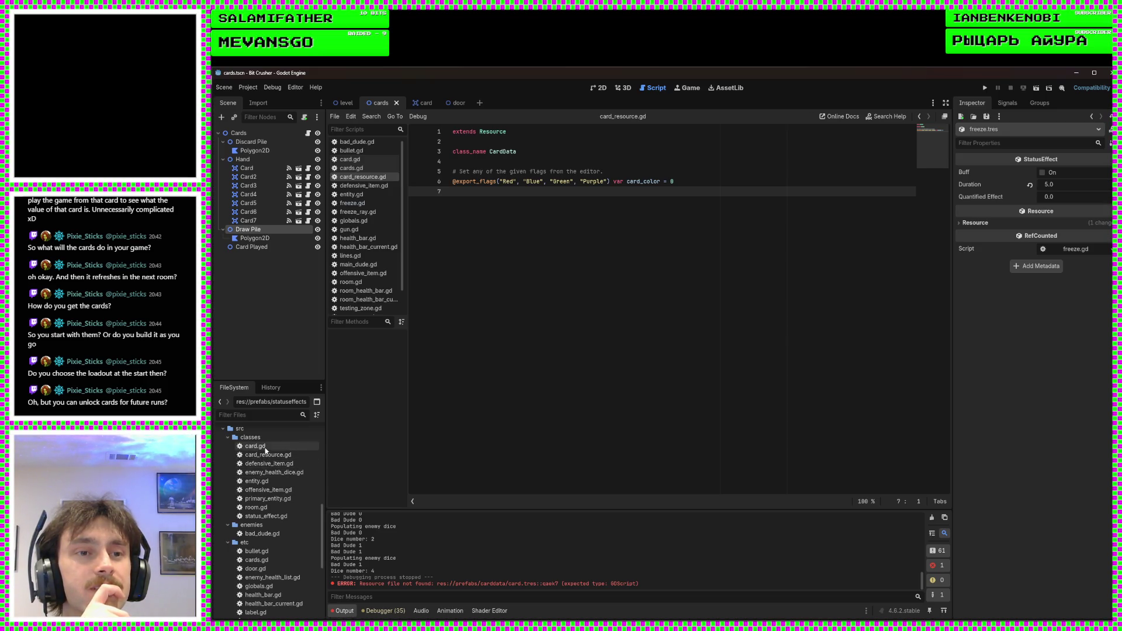
pyautogui.click(263, 447)
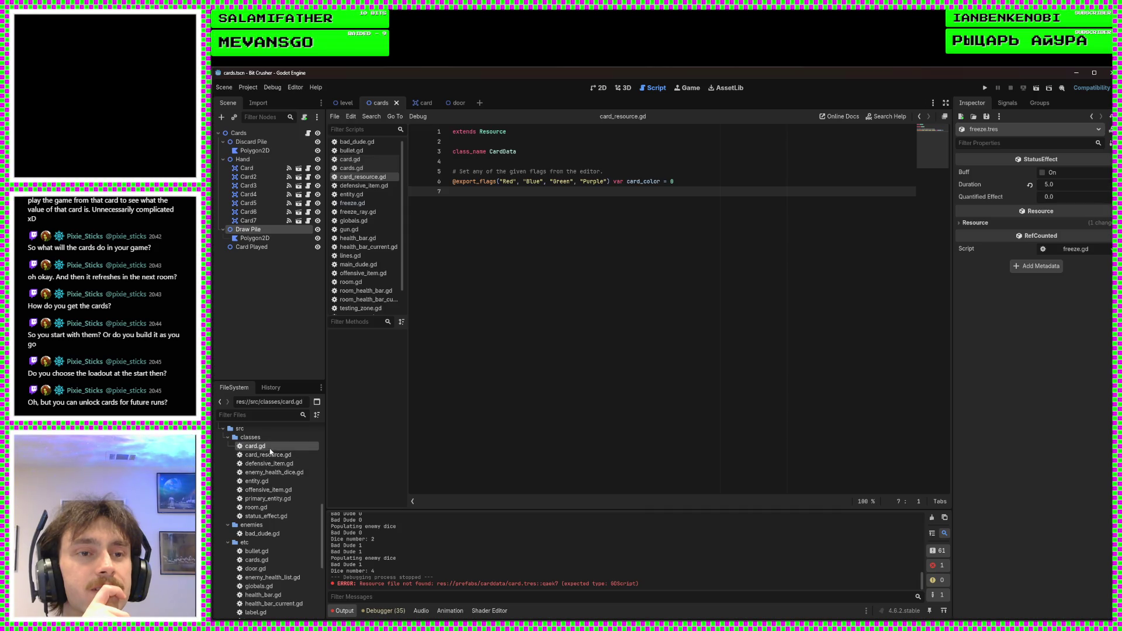
pyautogui.doubleClick(273, 450)
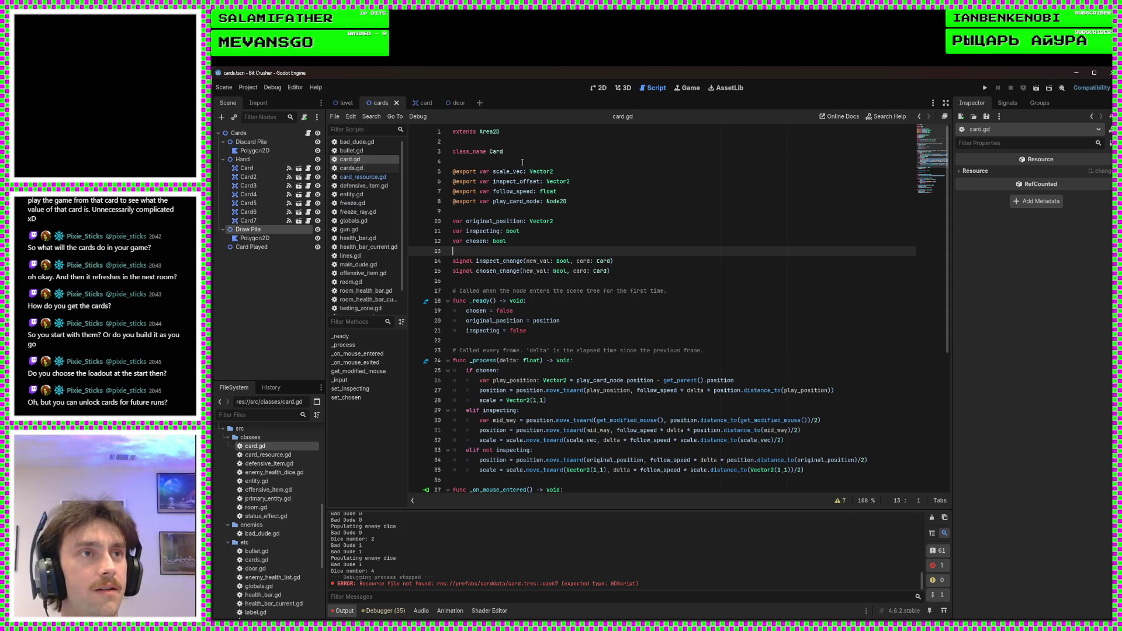
pyautogui.click(523, 140)
pyautogui.press('Down')
pyautogui.press('Up')
pyautogui.press('Up')
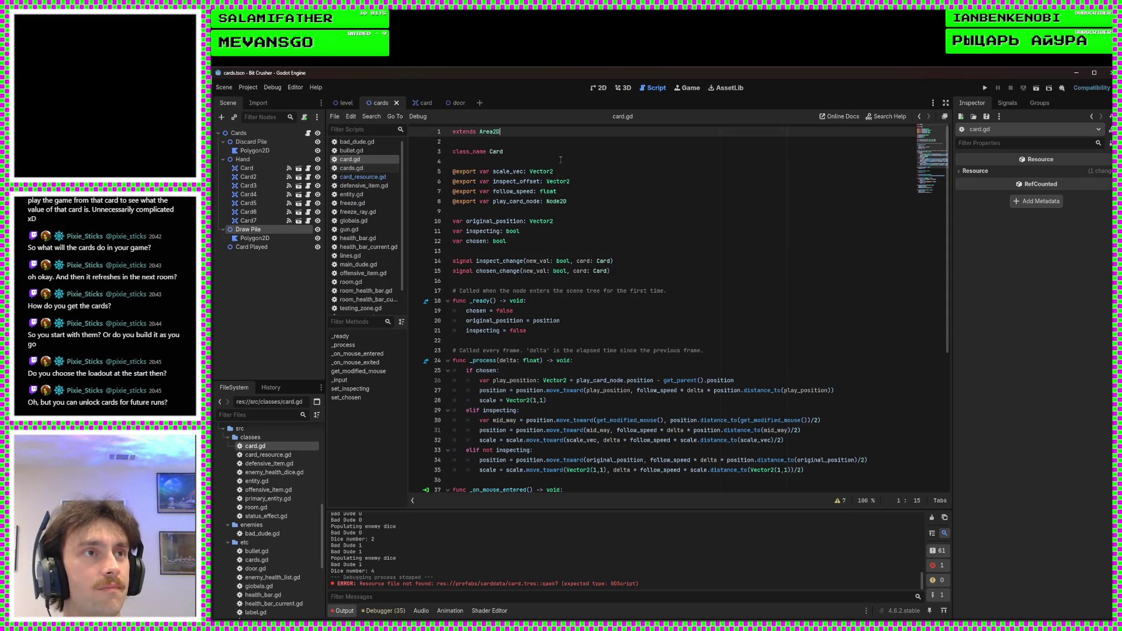
pyautogui.press('Down')
pyautogui.press('Down')
pyautogui.press('Down')
pyautogui.press('Down')
pyautogui.press('End')
pyautogui.click(563, 154)
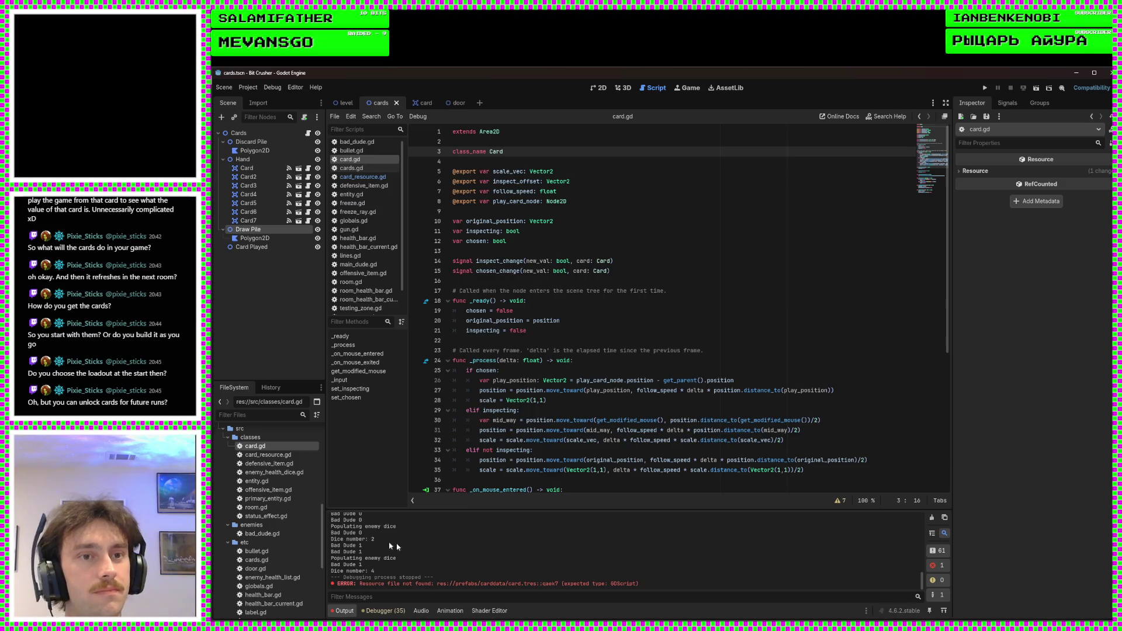
pyautogui.click(280, 454)
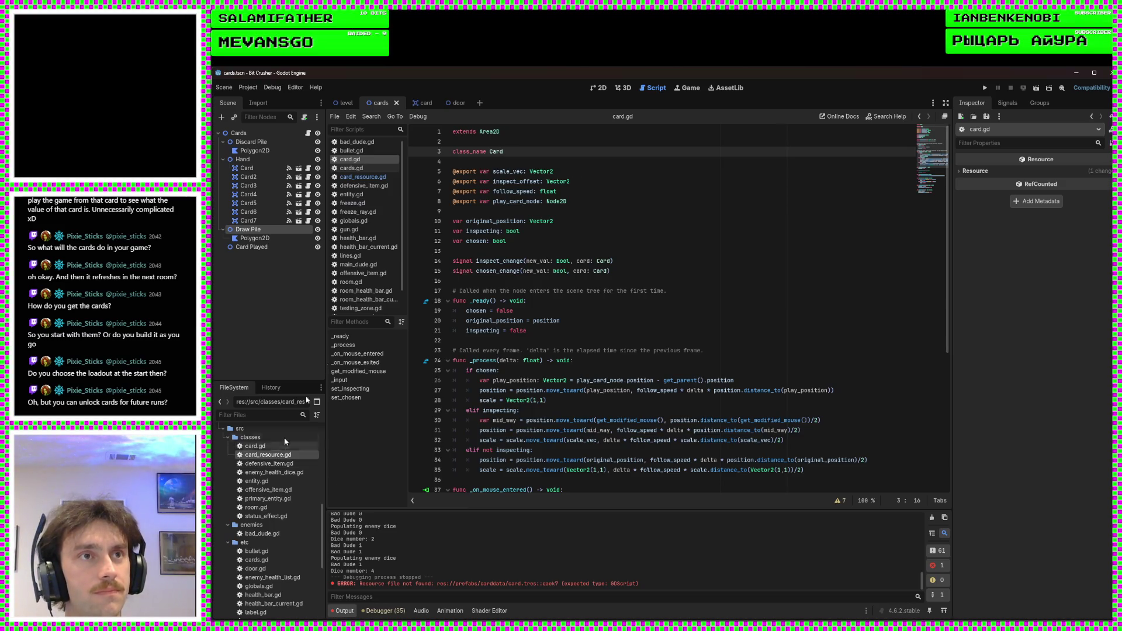
pyautogui.click(376, 176)
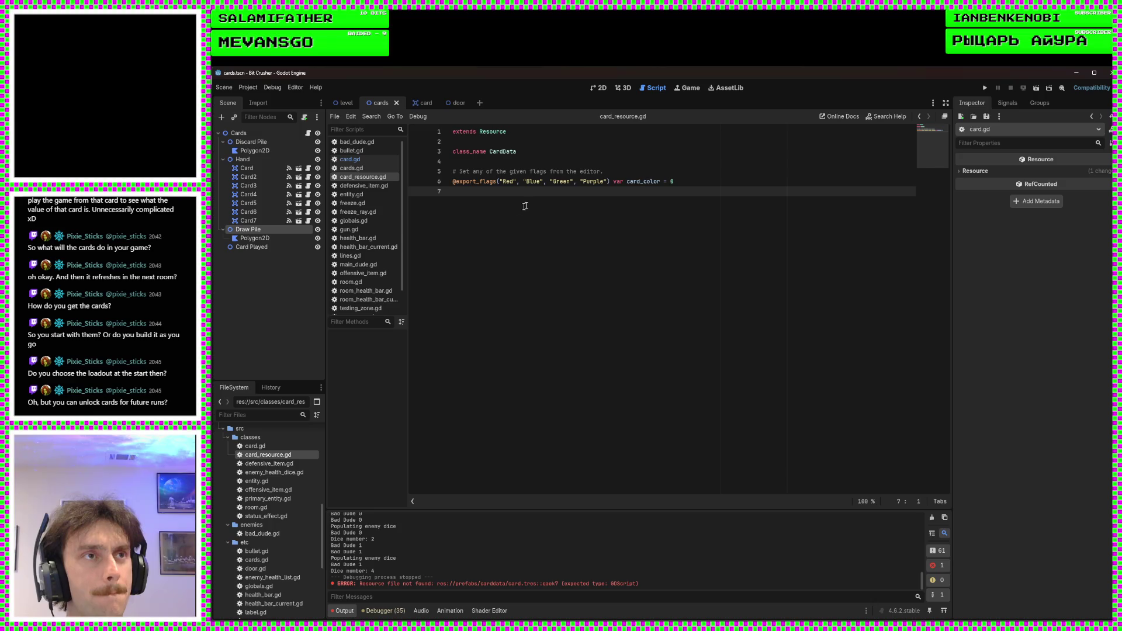
# - Create a new folder named 'cards' under src
pyautogui.scroll(-6, 272, 483)
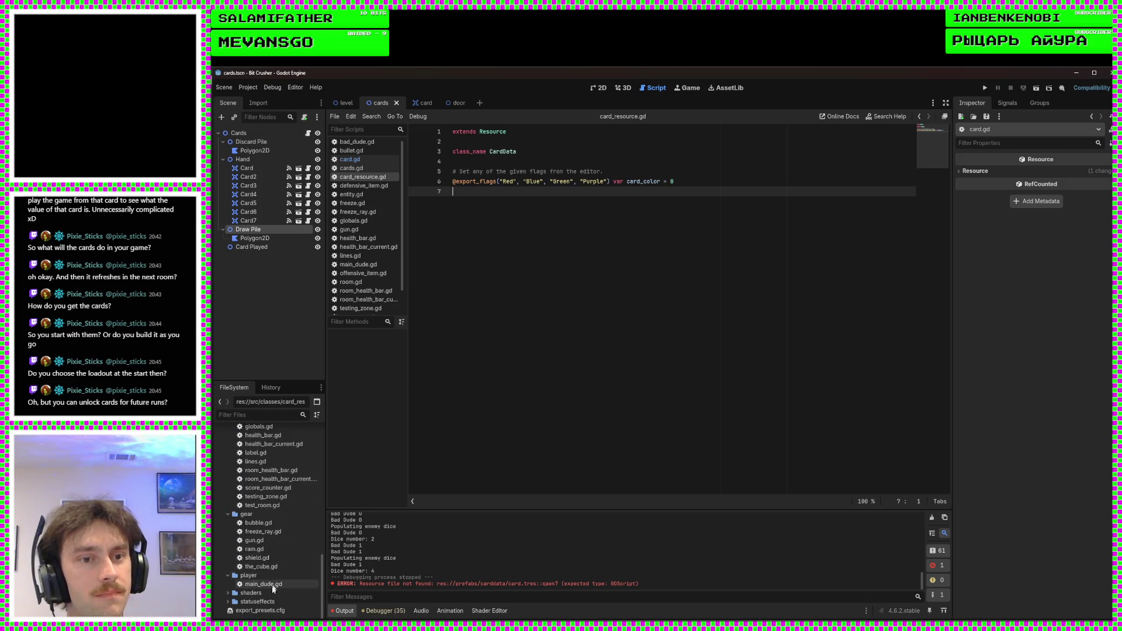
pyautogui.scroll(4, 292, 549)
pyautogui.scroll(4, 289, 535)
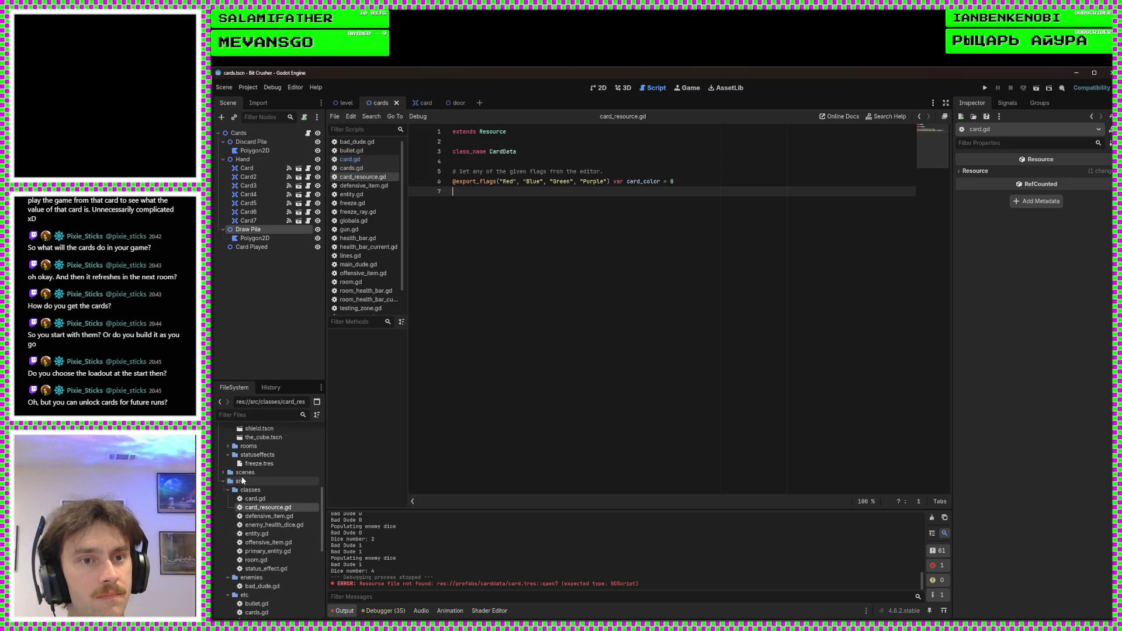
pyautogui.rightClick(240, 481)
pyautogui.write('cards')
pyautogui.press('Return')
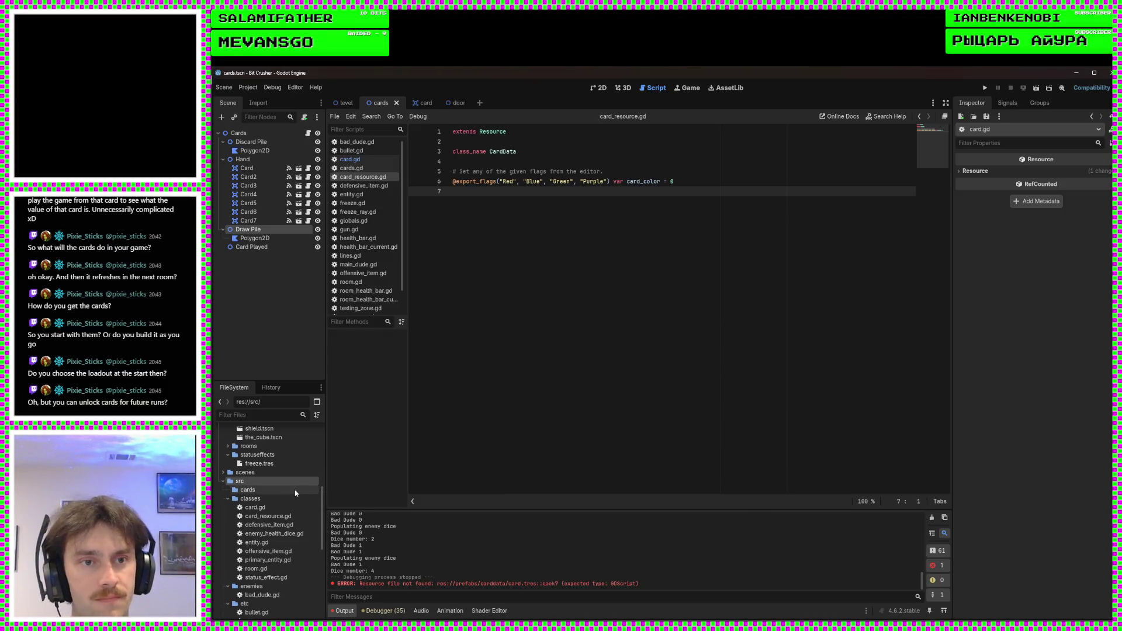
# - Create a new script rage.gd inside the cards folder
pyautogui.rightClick(298, 490)
pyautogui.moveTo(368, 478)
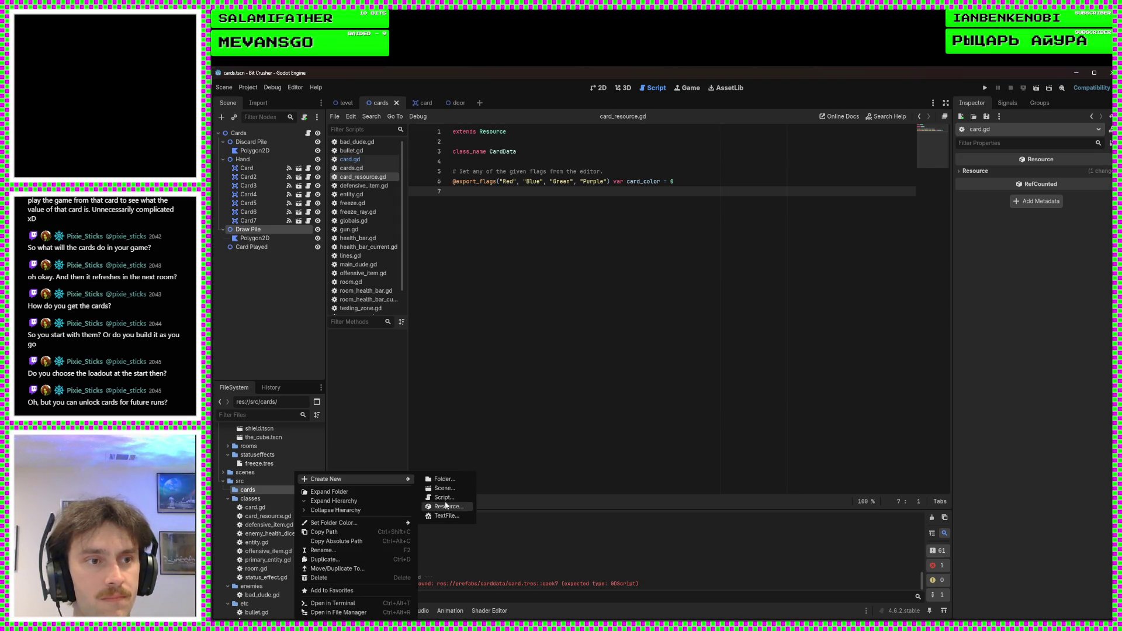
pyautogui.click(444, 497)
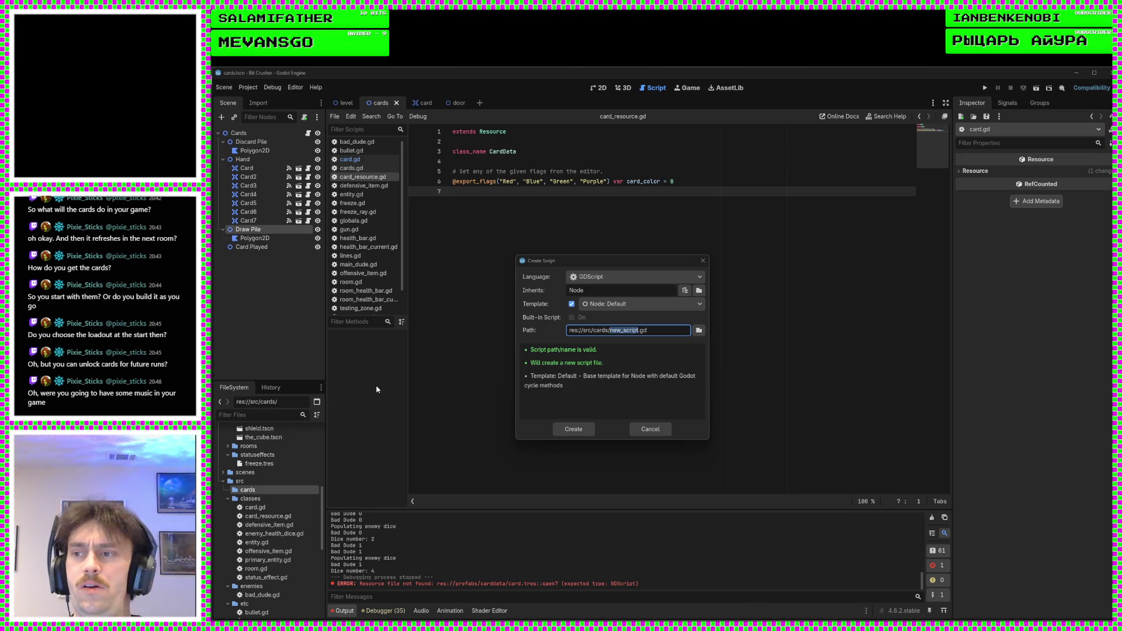
pyautogui.write('rage')
pyautogui.press('Return')
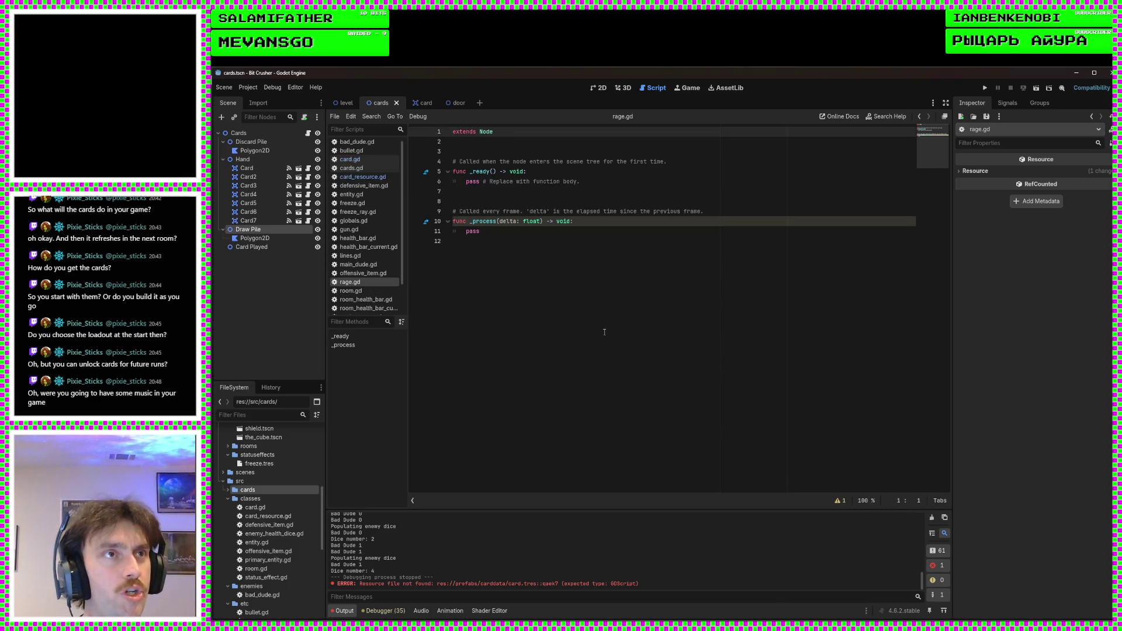
# - Change rage.gd's base class from Node to CardData, delete the extra blank line, and save
pyautogui.doubleClick(504, 135)
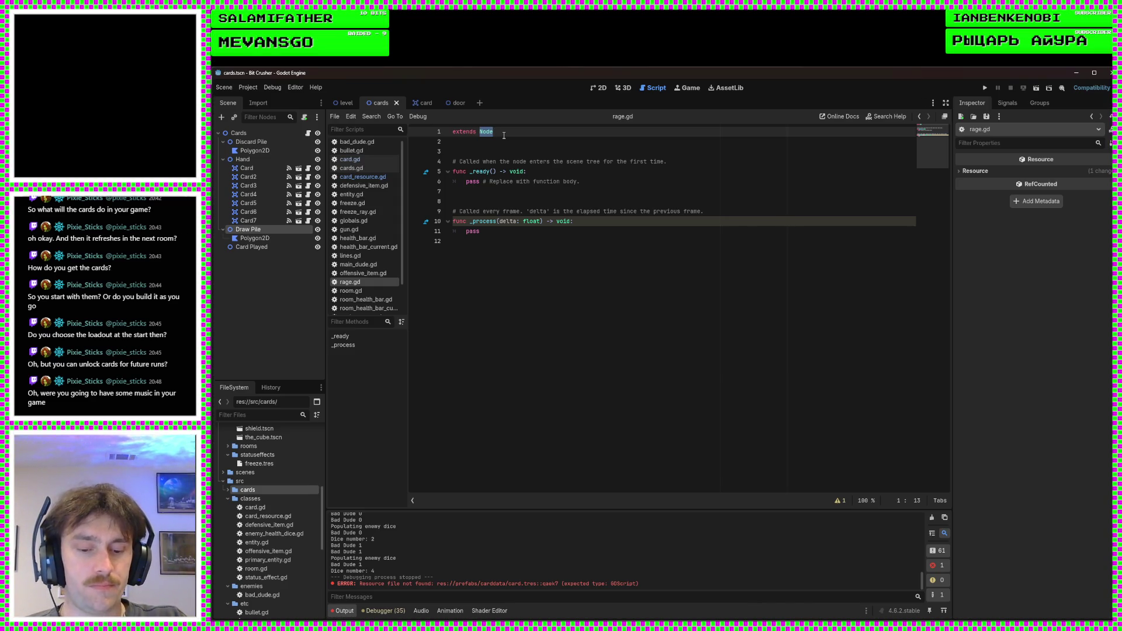
pyautogui.write('Card')
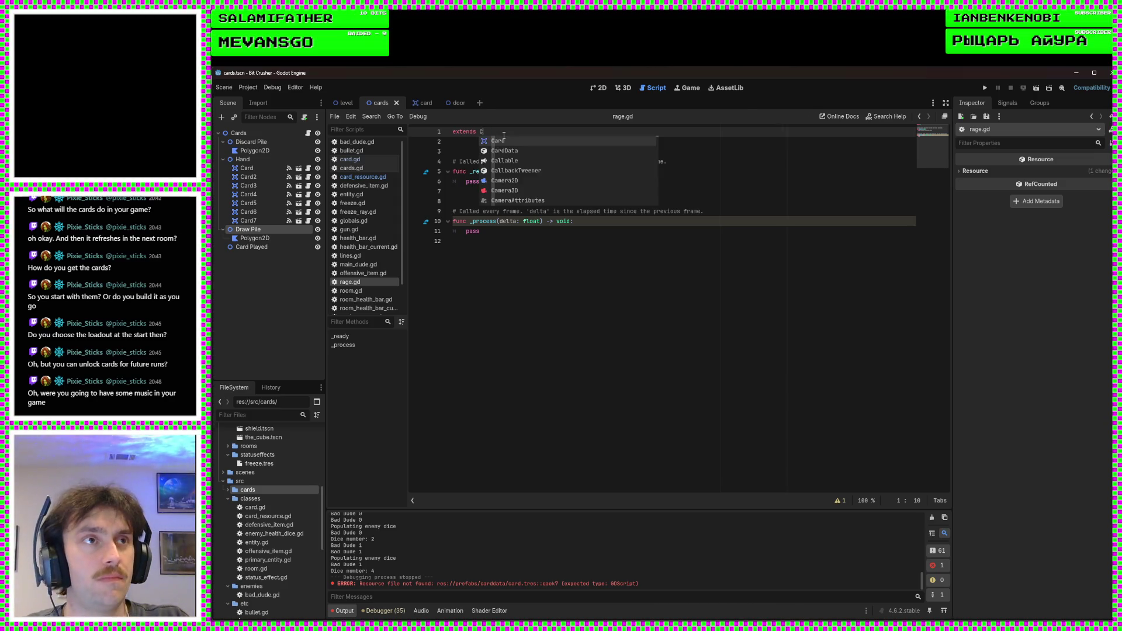
pyautogui.write('Data')
pyautogui.press('Return')
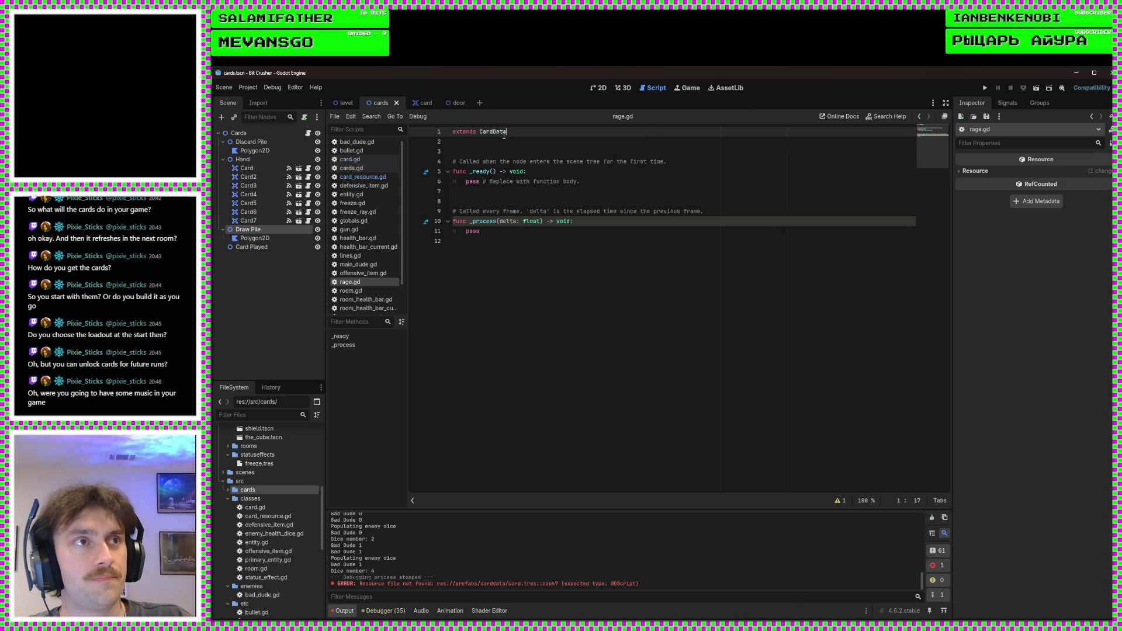
pyautogui.click(501, 146)
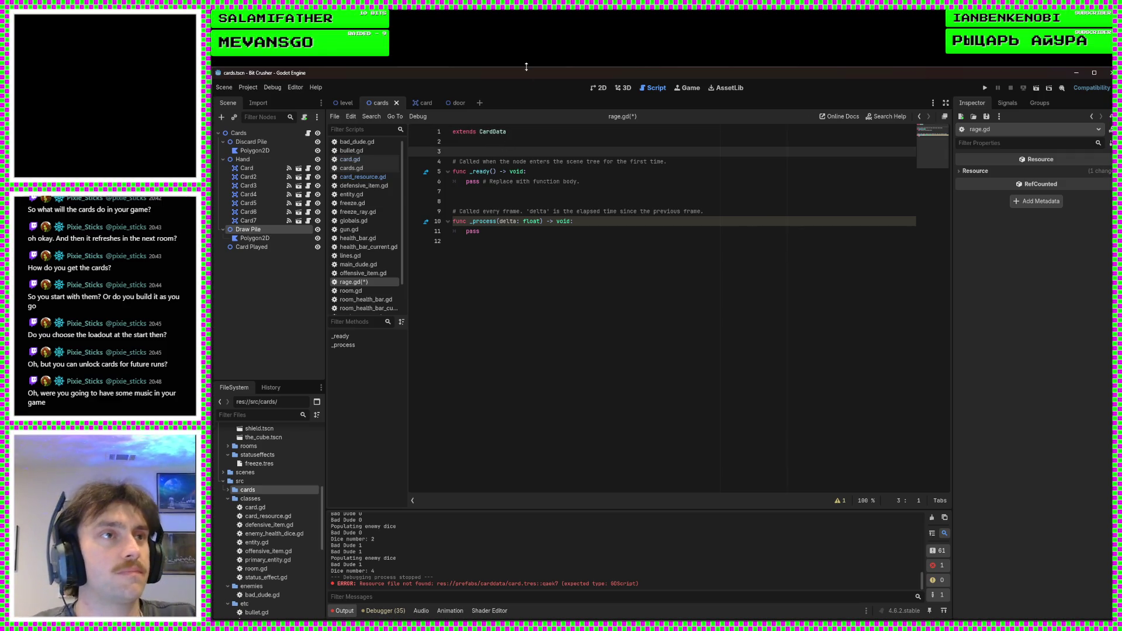
pyautogui.press('BackSpace')
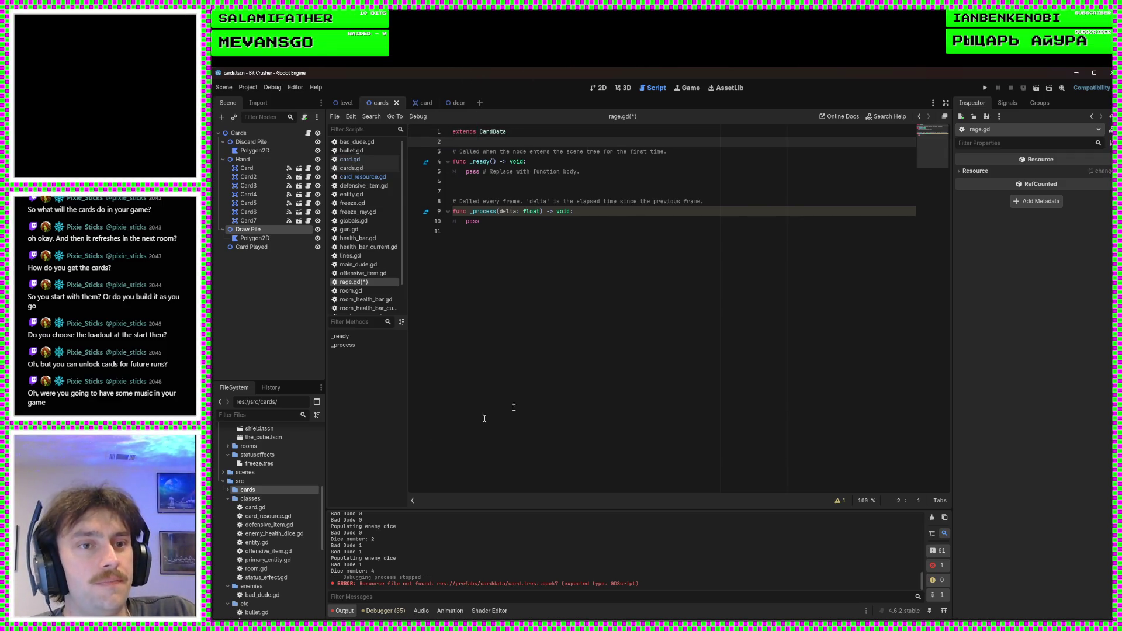
pyautogui.click(226, 492)
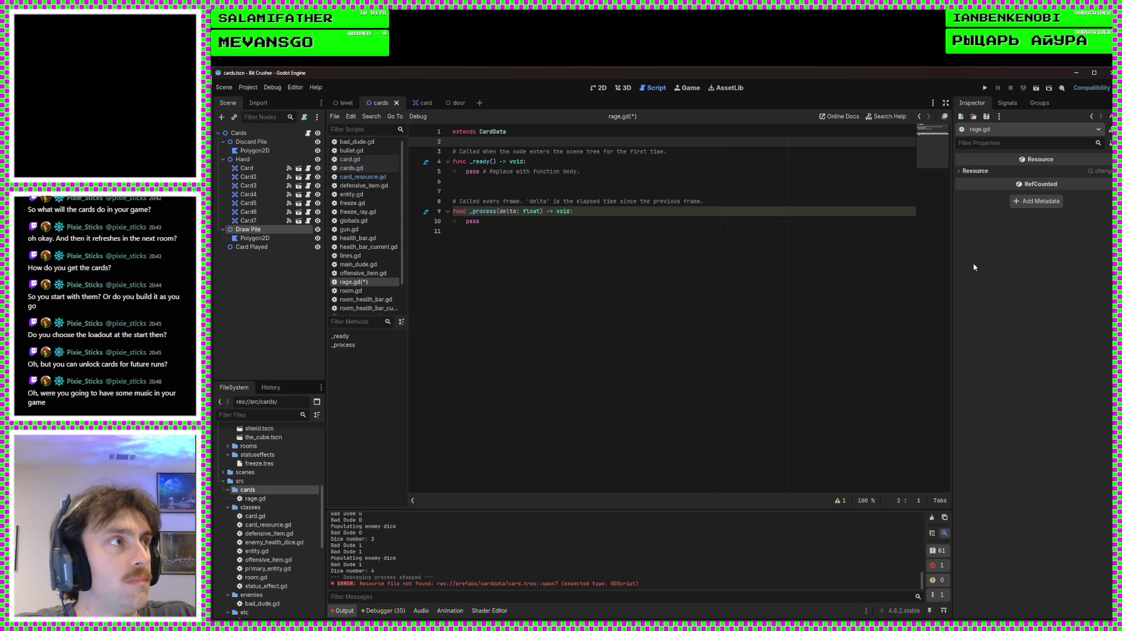
pyautogui.hotkey('ctrl', 's')
pyautogui.click(727, 246)
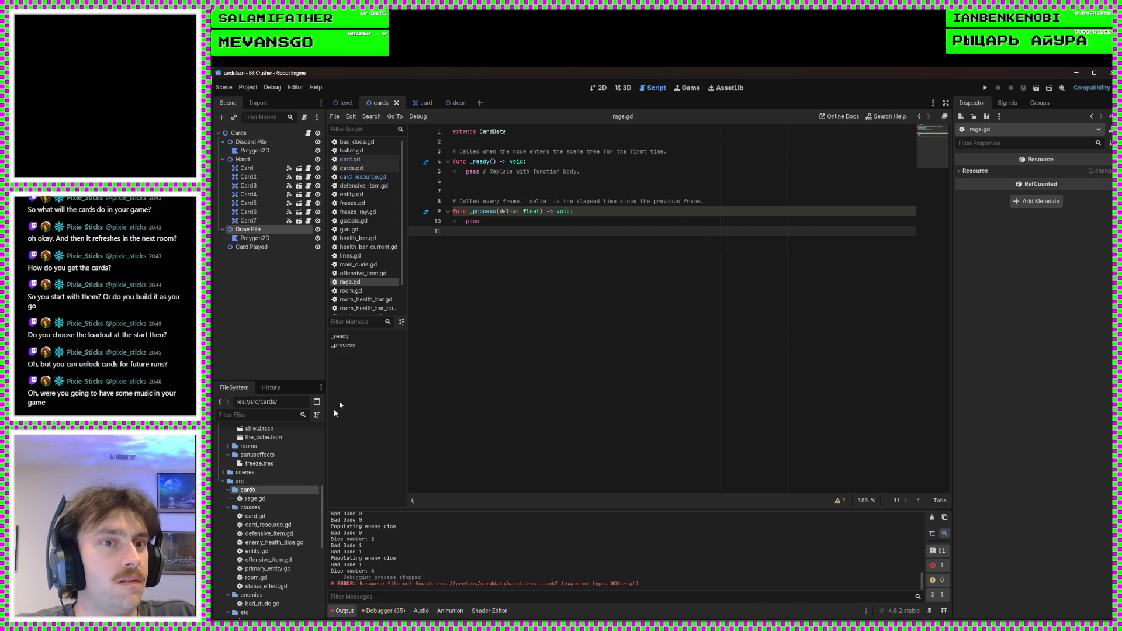
pyautogui.click(277, 500)
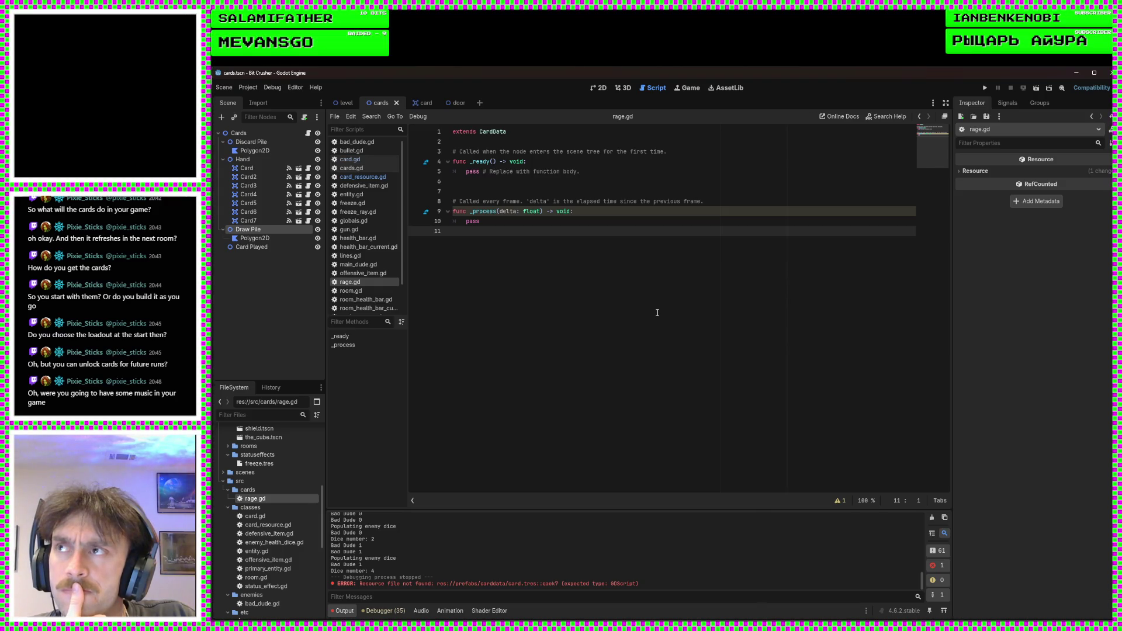
# - Browse the carddata and cards folders to locate rage.gd
pyautogui.scroll(5, 292, 519)
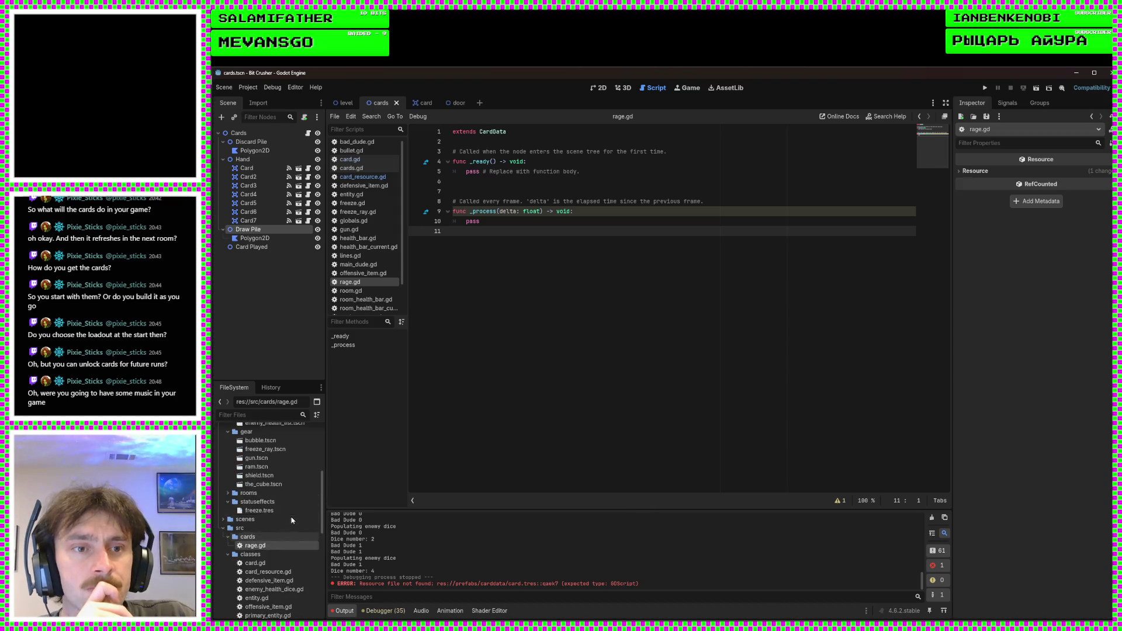
pyautogui.click(251, 477)
pyautogui.scroll(-4, 262, 489)
pyautogui.scroll(-2, 261, 489)
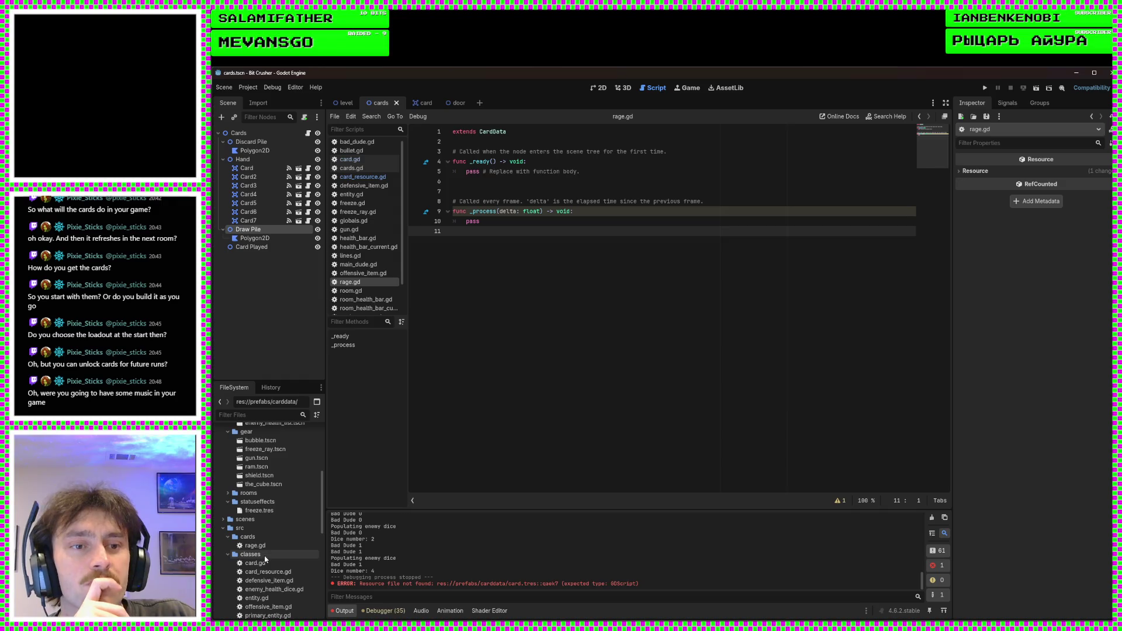
pyautogui.click(263, 547)
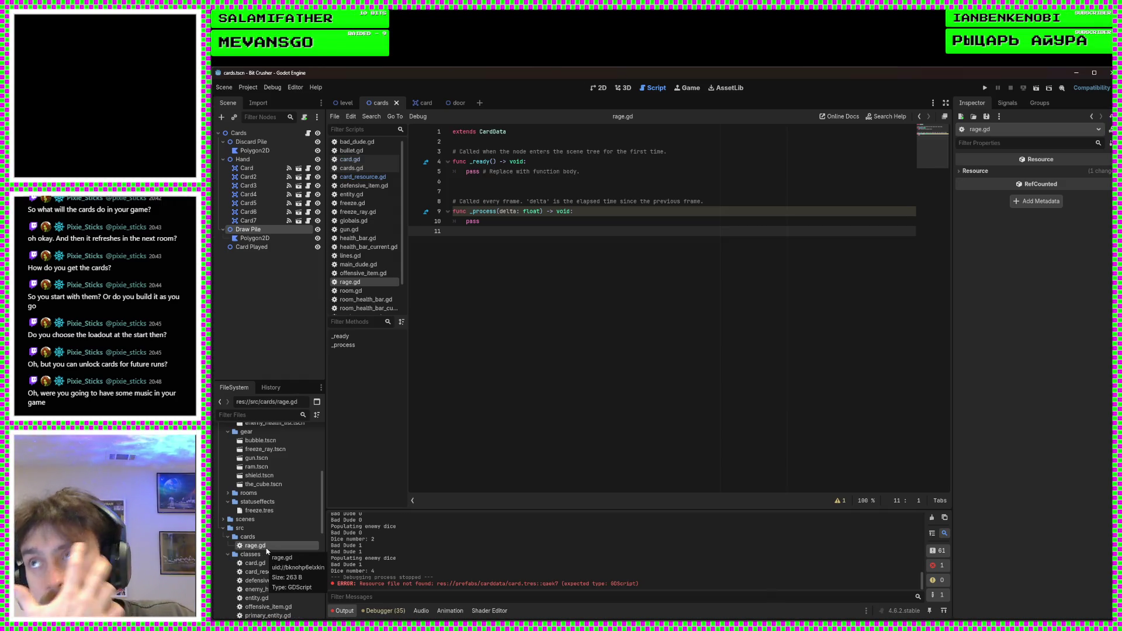
pyautogui.scroll(6, 266, 526)
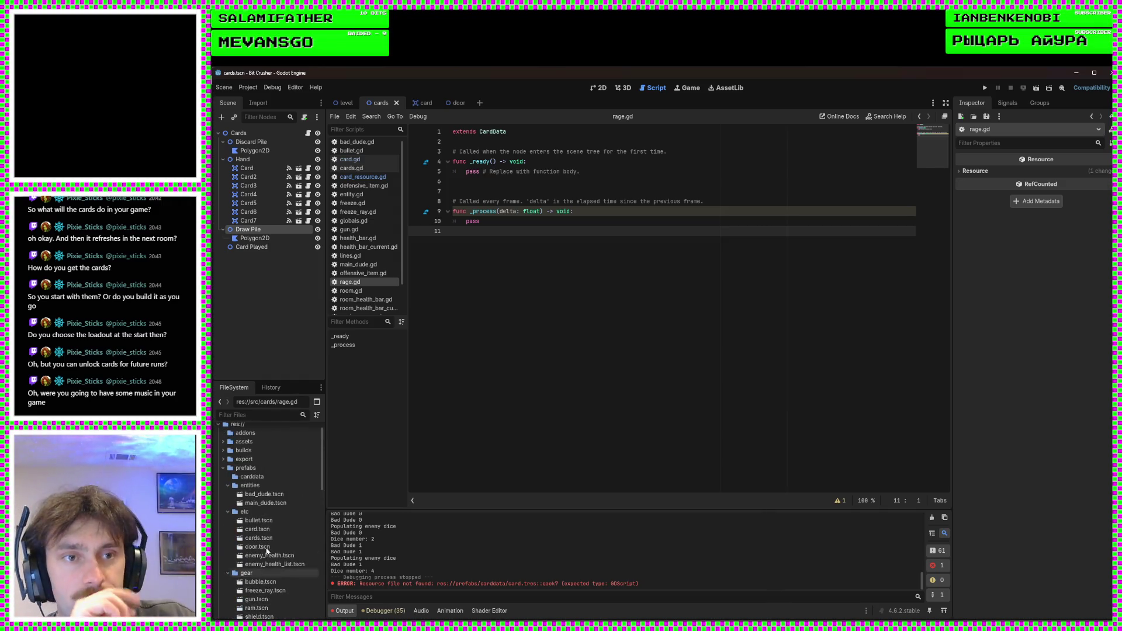
# - Create a new CardData resource in carddata and save it as rage.tres
pyautogui.rightClick(262, 476)
pyautogui.moveTo(278, 483)
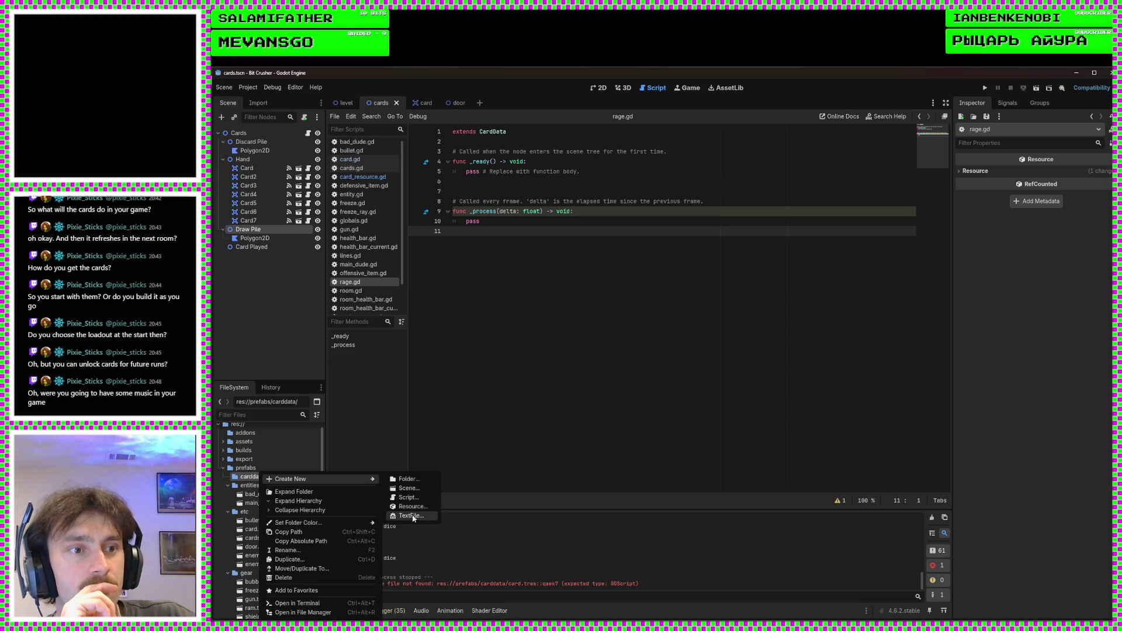
pyautogui.click(411, 506)
pyautogui.write('CardD')
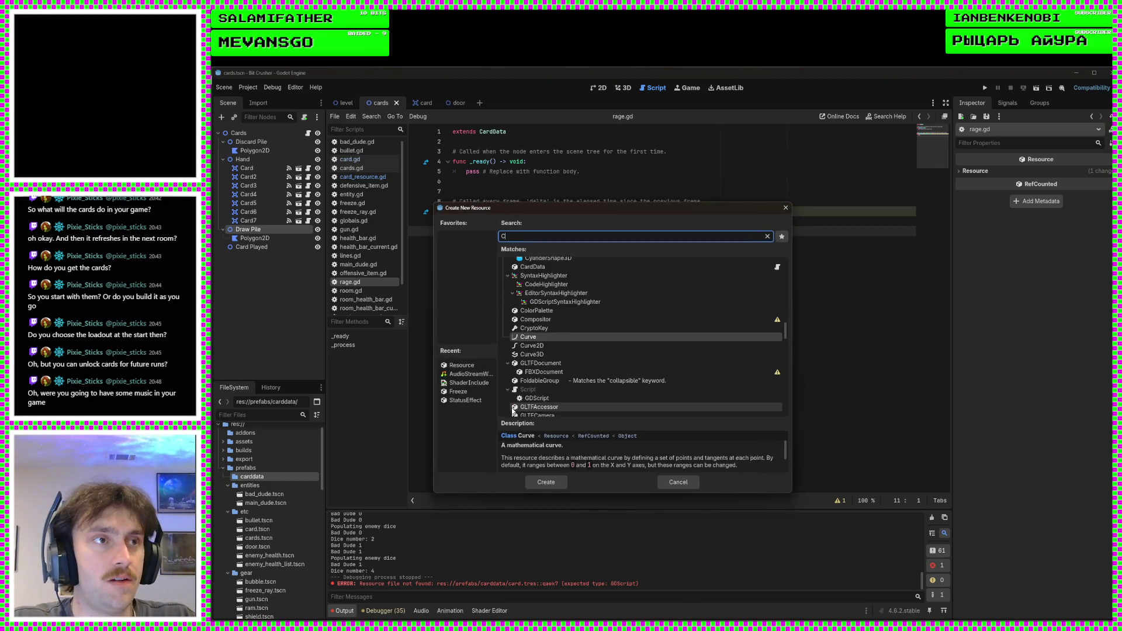
pyautogui.press('Return')
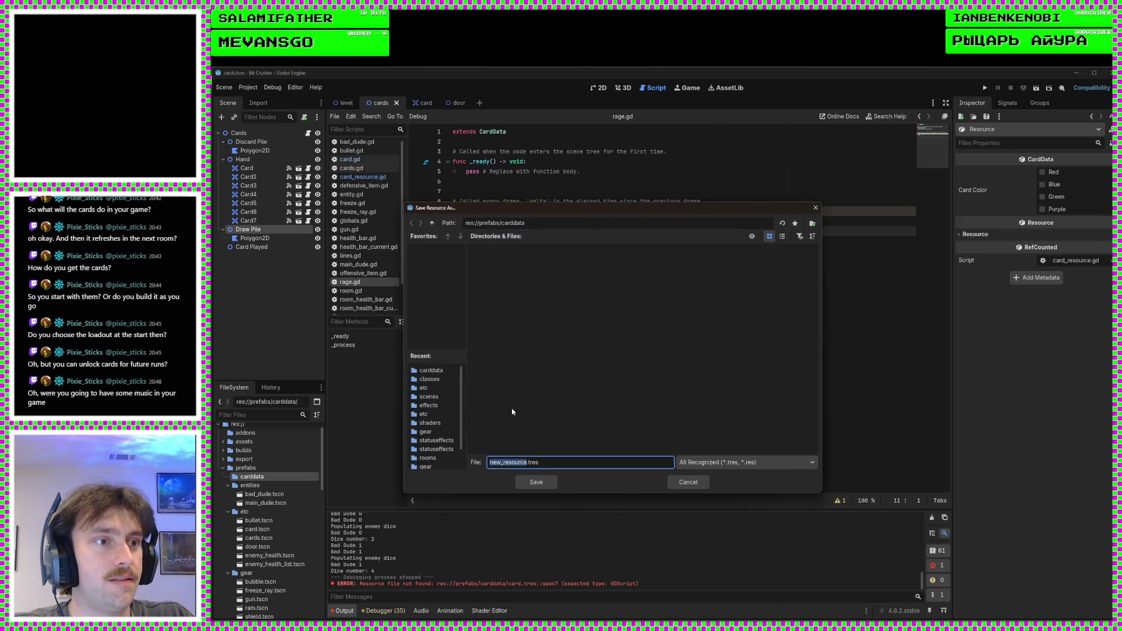
pyautogui.write('rage')
pyautogui.press('Return')
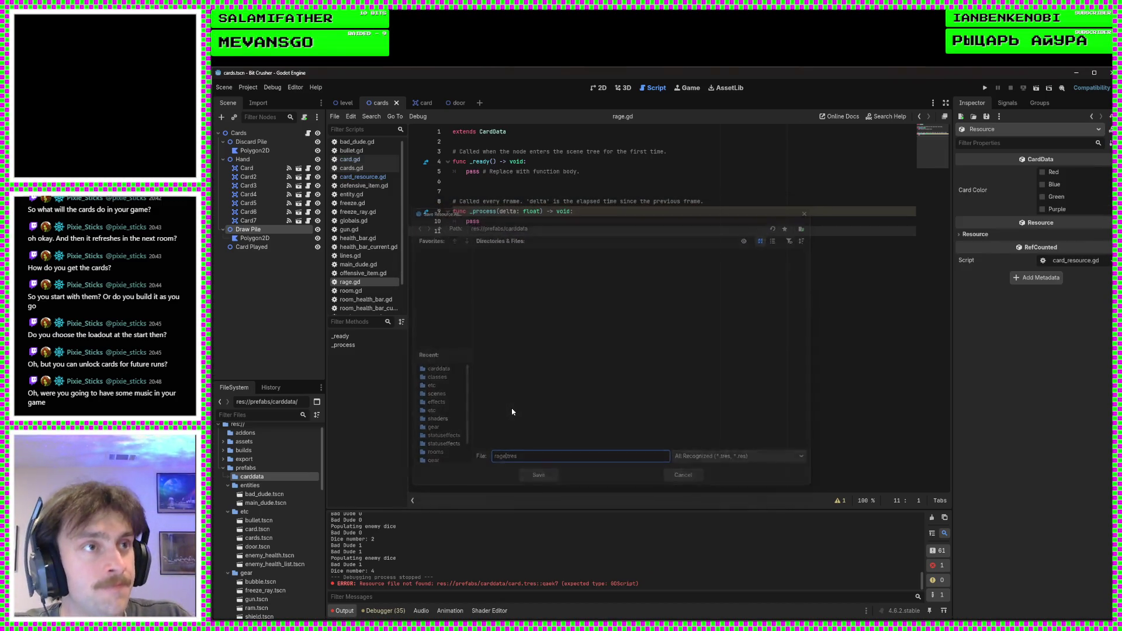
# - Set rage.tres's card colour to Red, then open card_resource.gd
pyautogui.click(1046, 172)
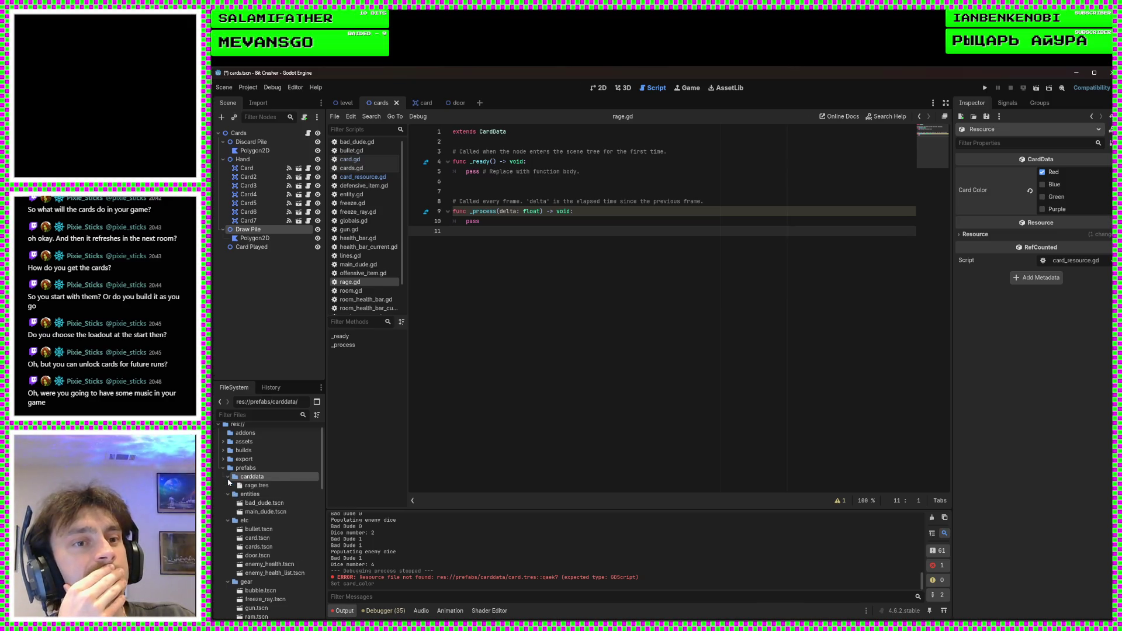
pyautogui.doubleClick(252, 477)
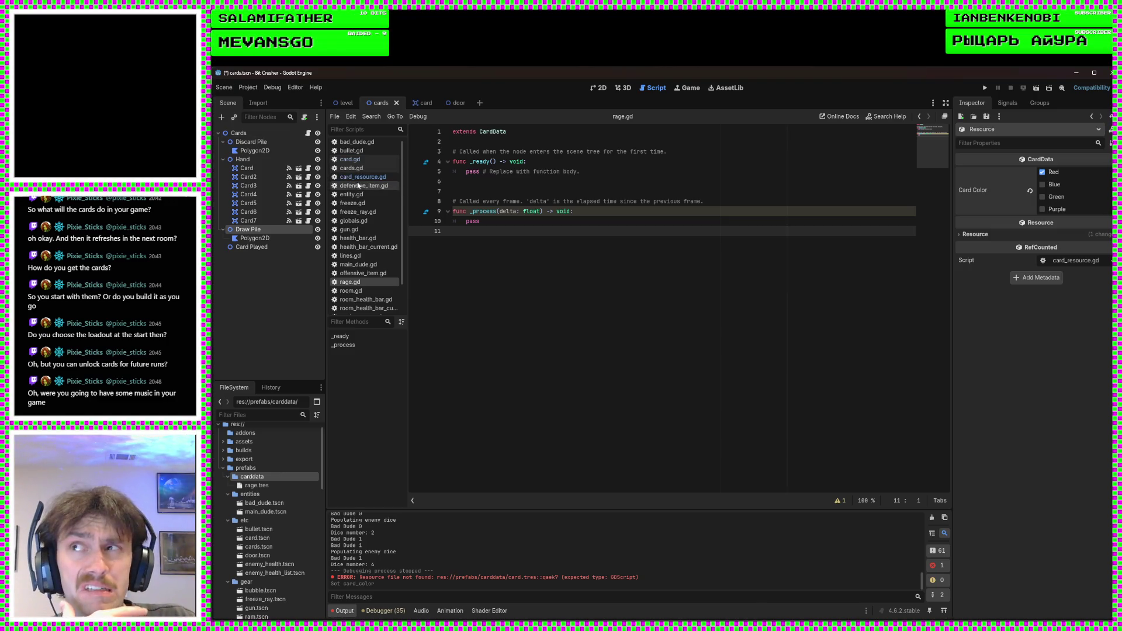
pyautogui.click(369, 176)
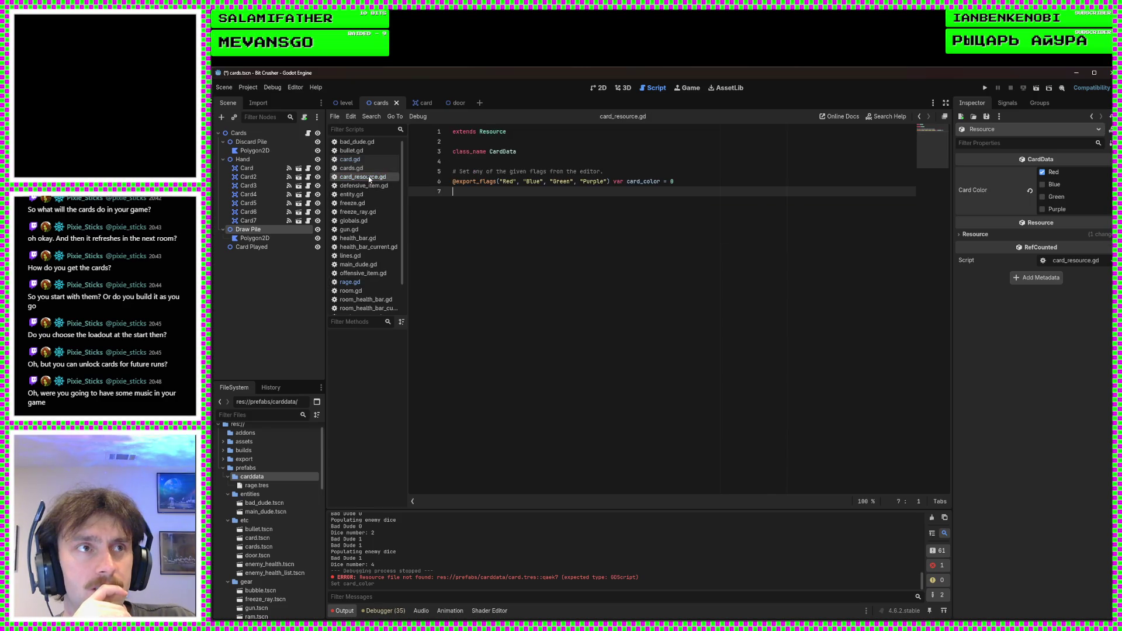
pyautogui.press('Return')
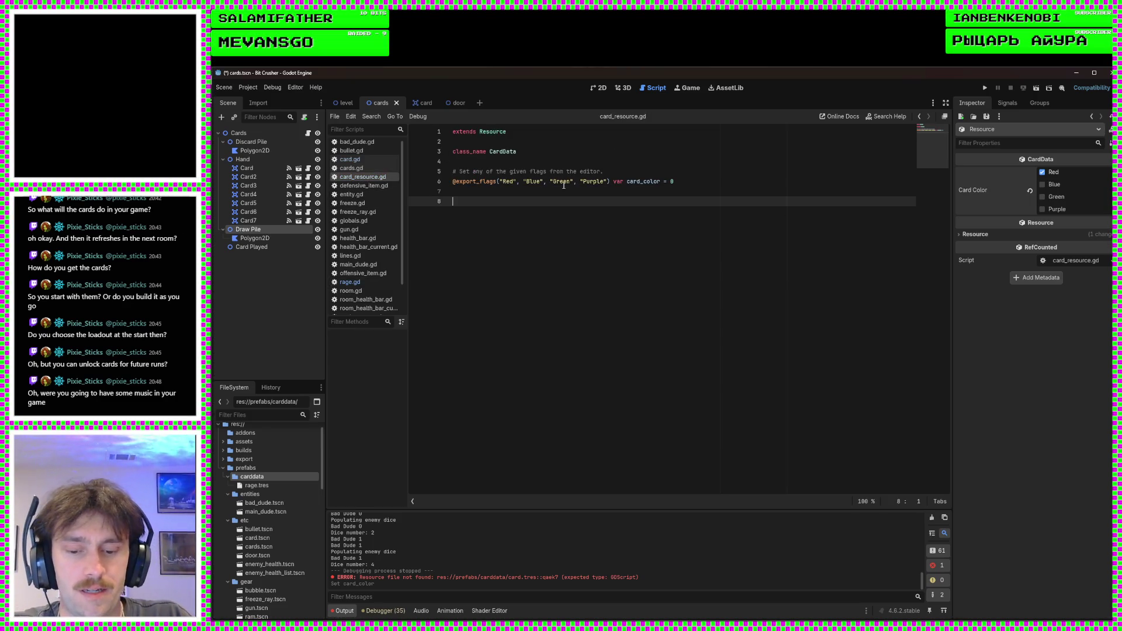
pyautogui.write('@ex')
pyautogui.press('Down')
pyautogui.press('Down')
pyautogui.press('Down')
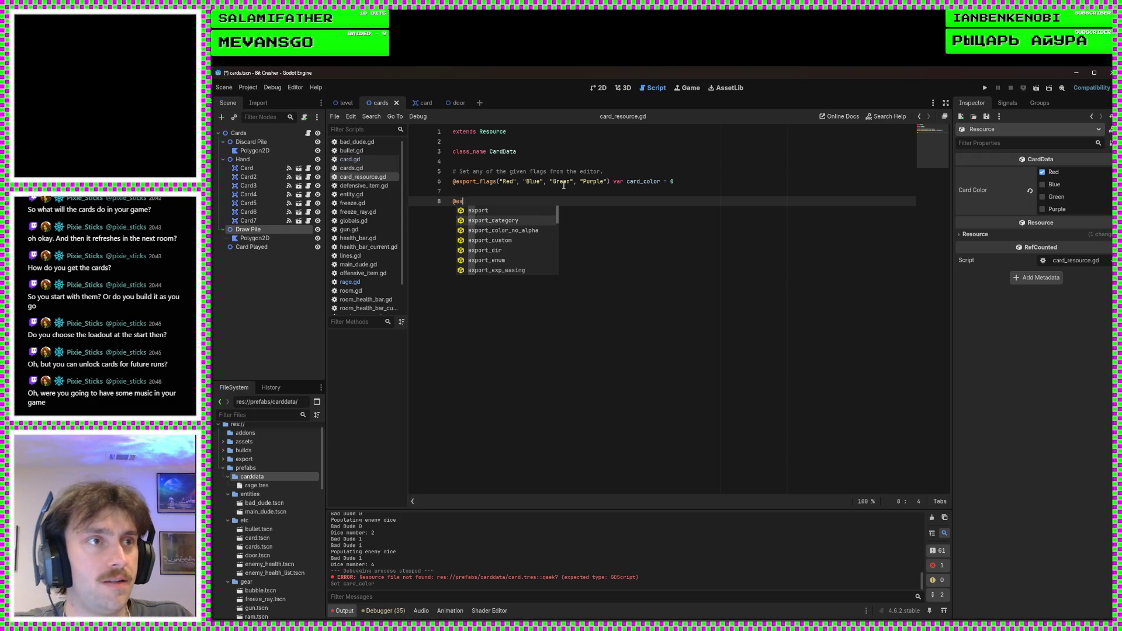
pyautogui.press('Up')
pyautogui.press('Up')
pyautogui.press('Up')
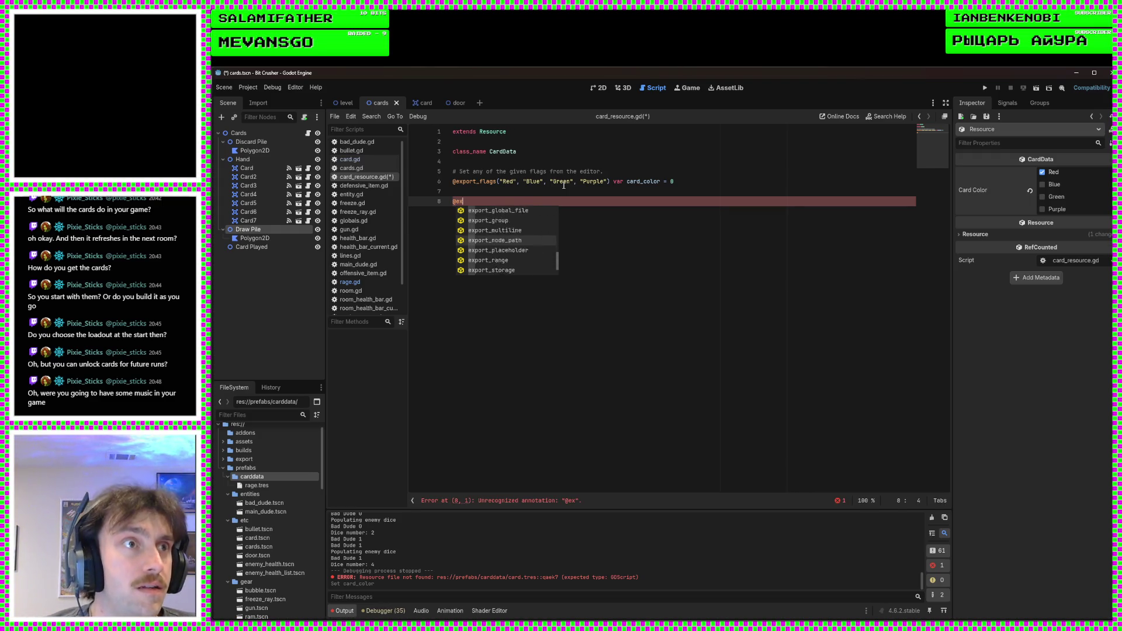
pyautogui.press('Up')
pyautogui.press('Up')
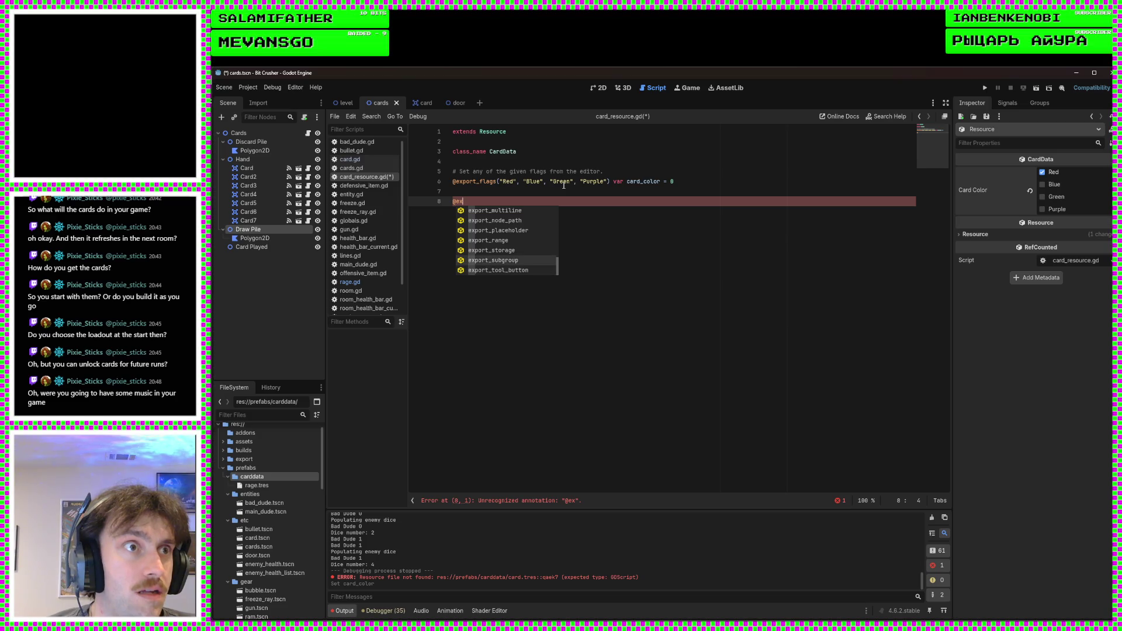
pyautogui.press('Up')
pyautogui.press('Up')
pyautogui.press('Up')
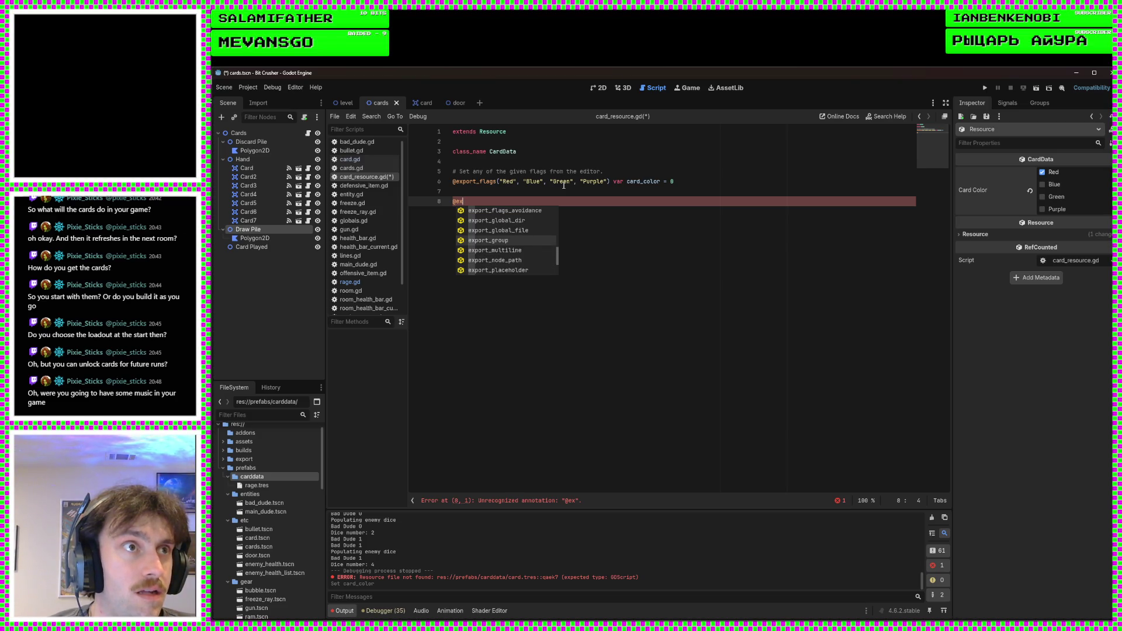
pyautogui.press('Up')
pyautogui.press('Up')
pyautogui.press('Up')
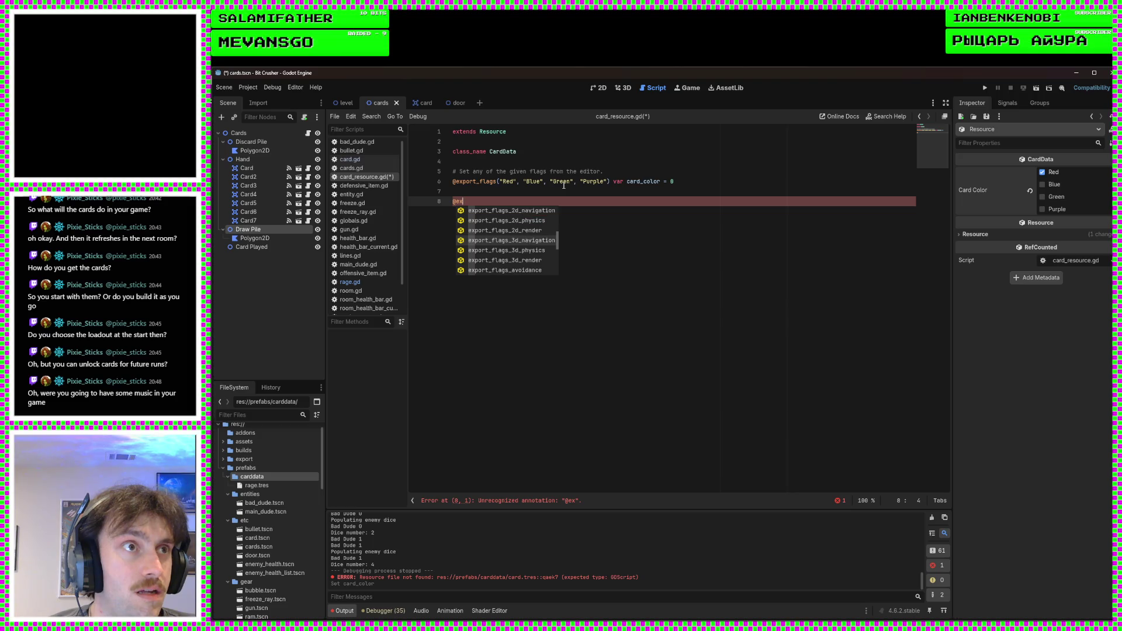
pyautogui.press('Up')
pyautogui.press('Up')
pyautogui.press('Up')
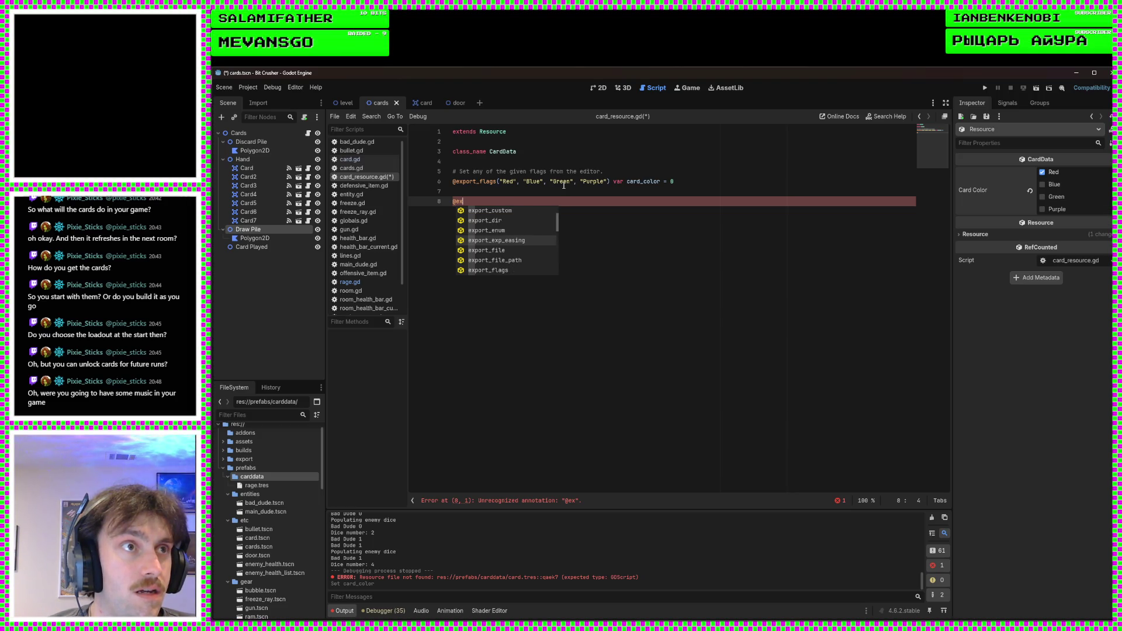
pyautogui.press('Up')
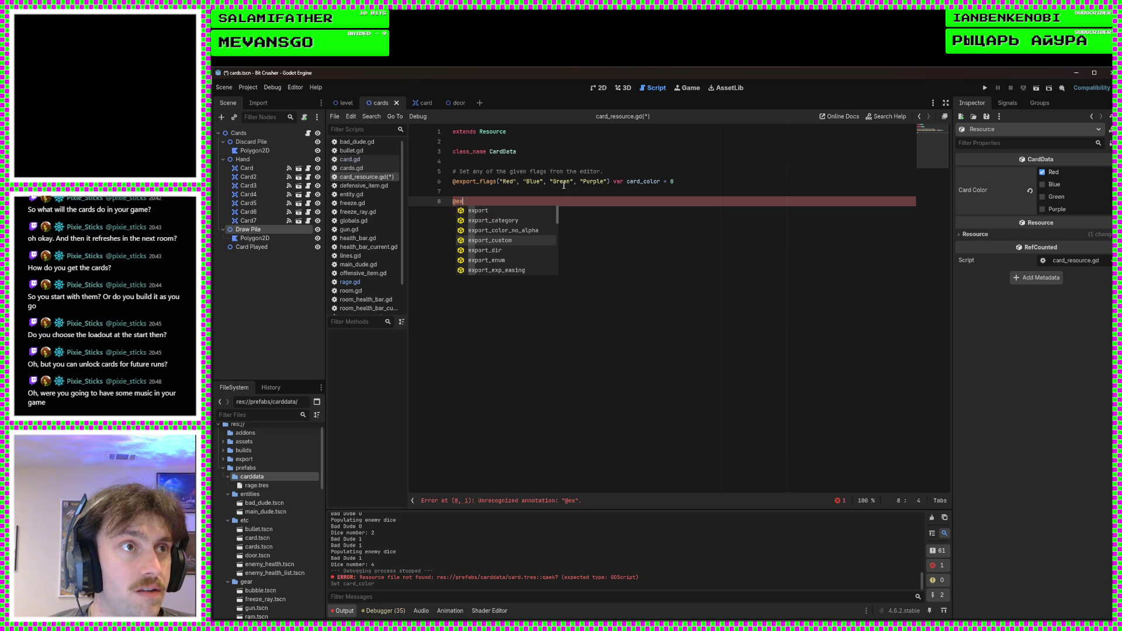
pyautogui.press('Up')
pyautogui.press('Up')
pyautogui.press('Up')
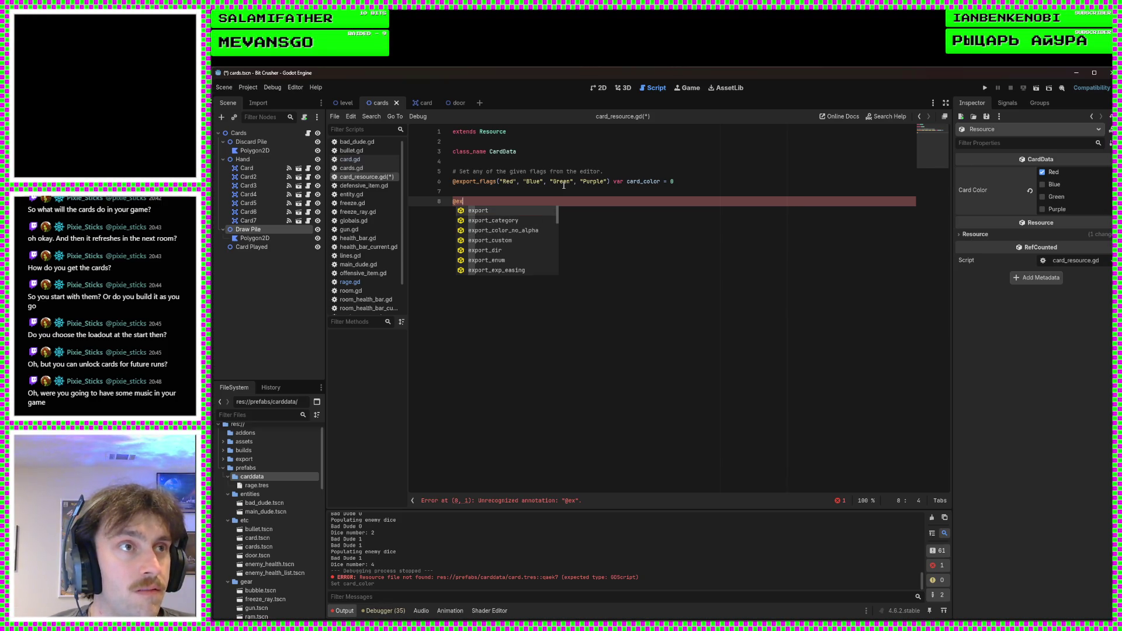
pyautogui.press('Return')
pyautogui.write('func')
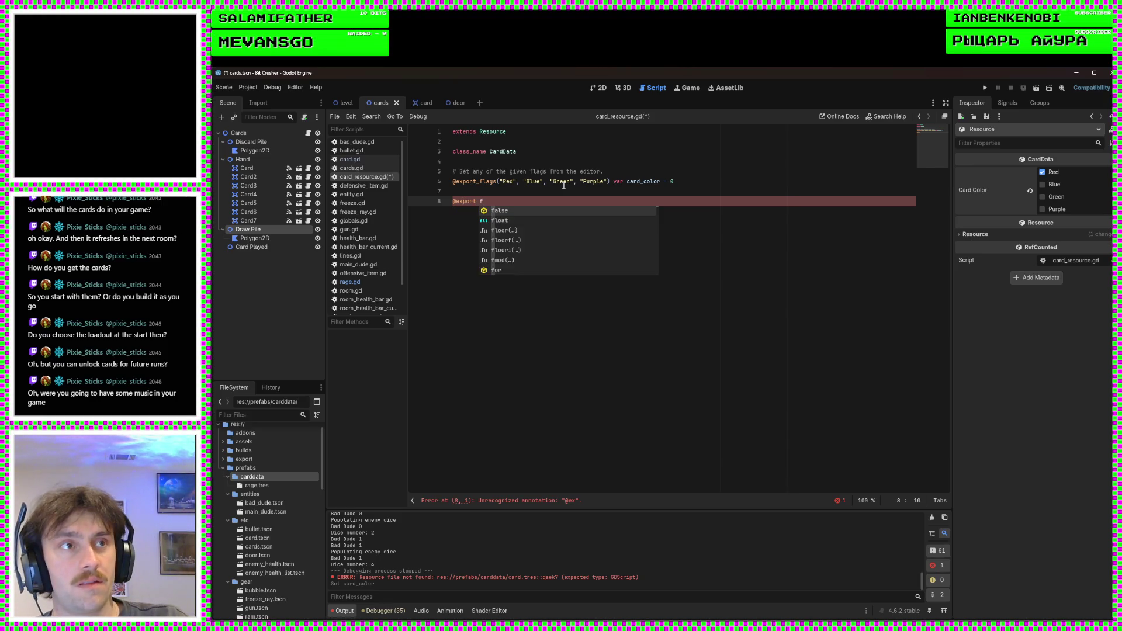
pyautogui.press('Return')
pyautogui.press('BackSpace')
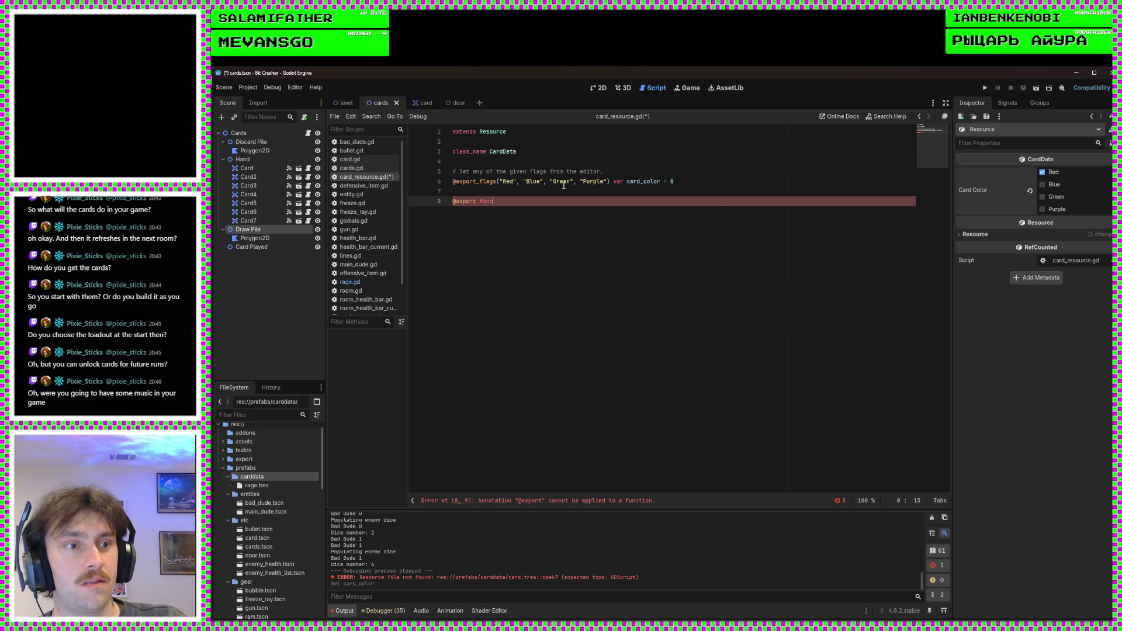
pyautogui.press('BackSpace')
pyautogui.press('BackSpace')
pyautogui.press('BackSpace')
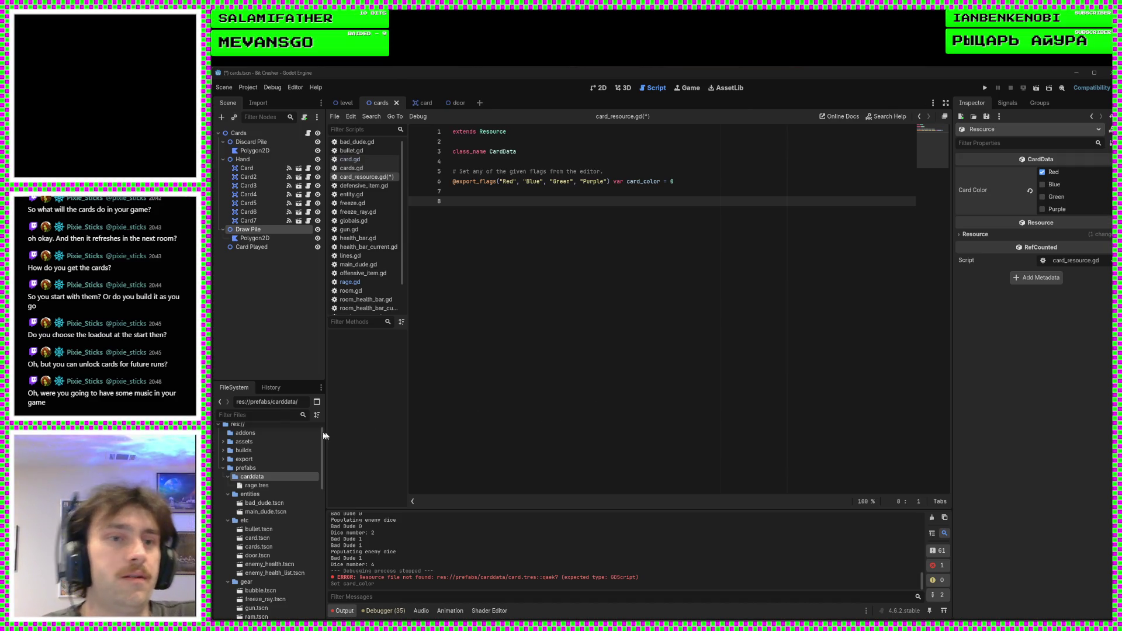
pyautogui.click(281, 486)
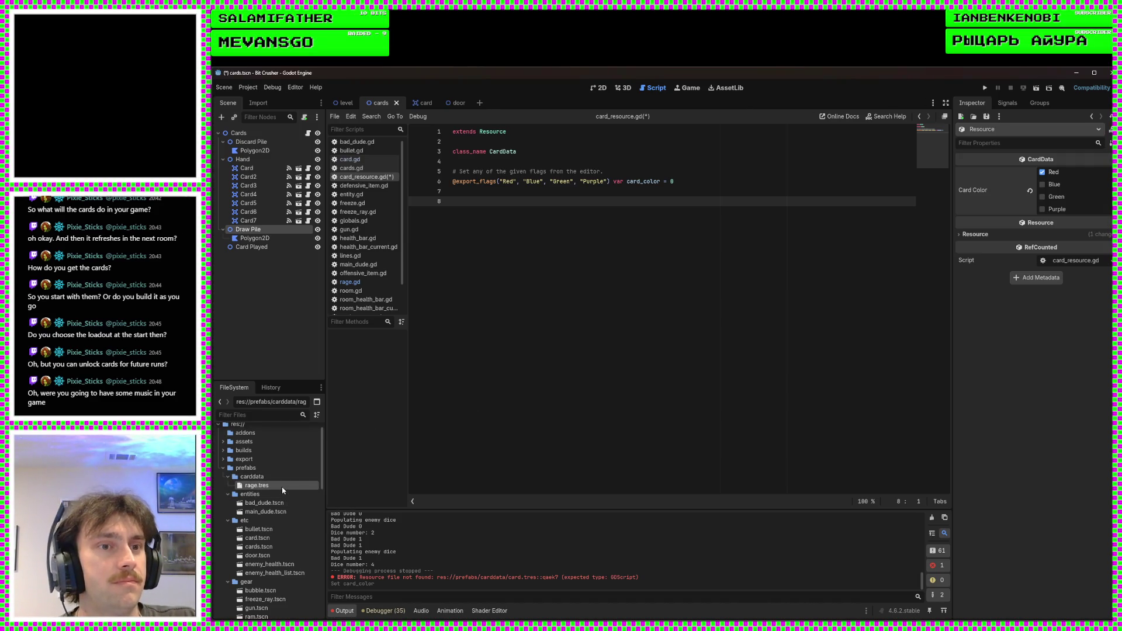
pyautogui.scroll(-3, 262, 558)
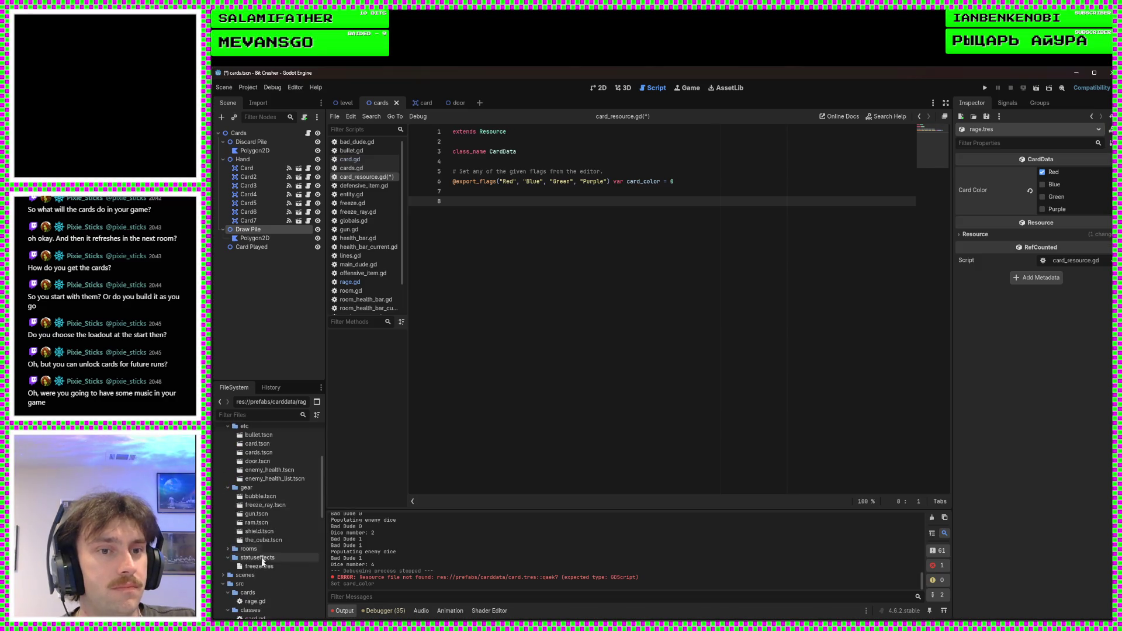
pyautogui.click(259, 566)
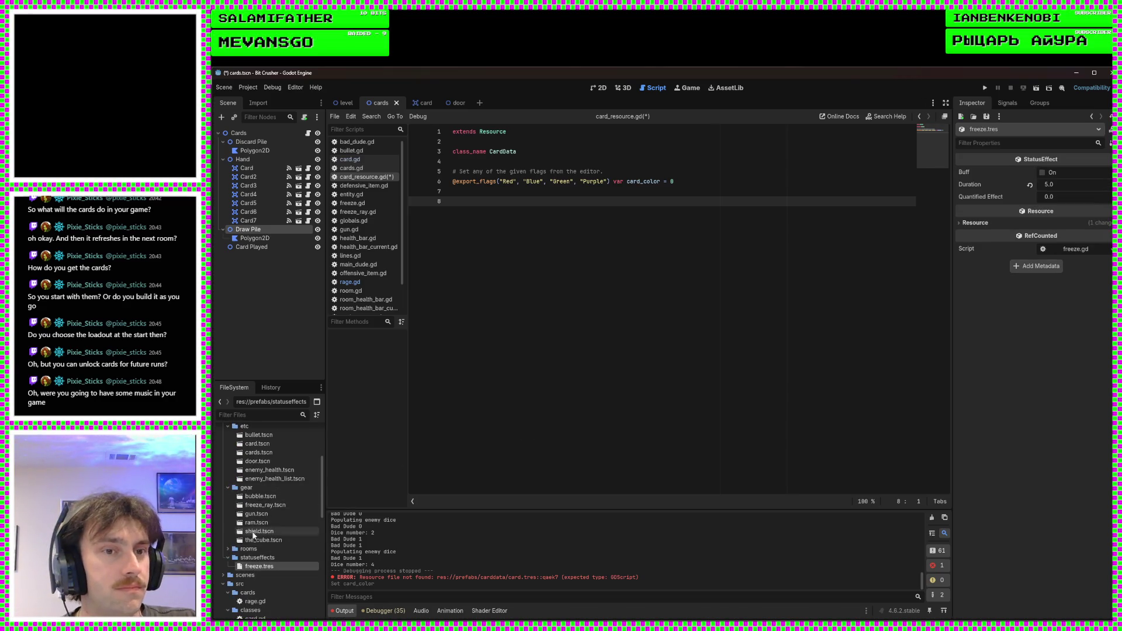
pyautogui.scroll(3, 253, 535)
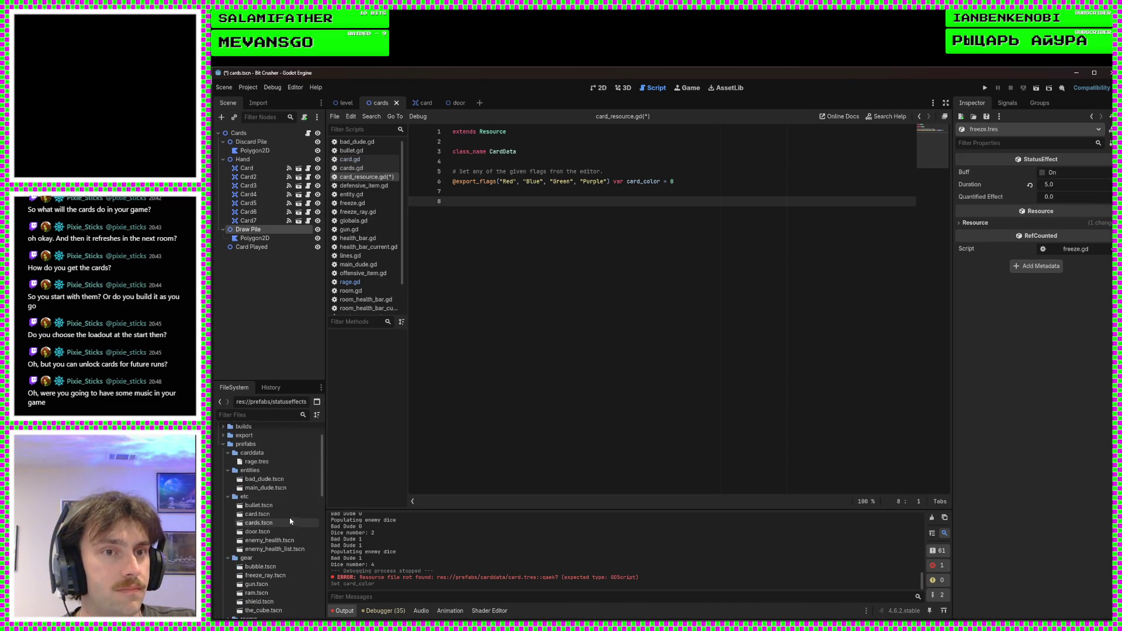
pyautogui.click(283, 464)
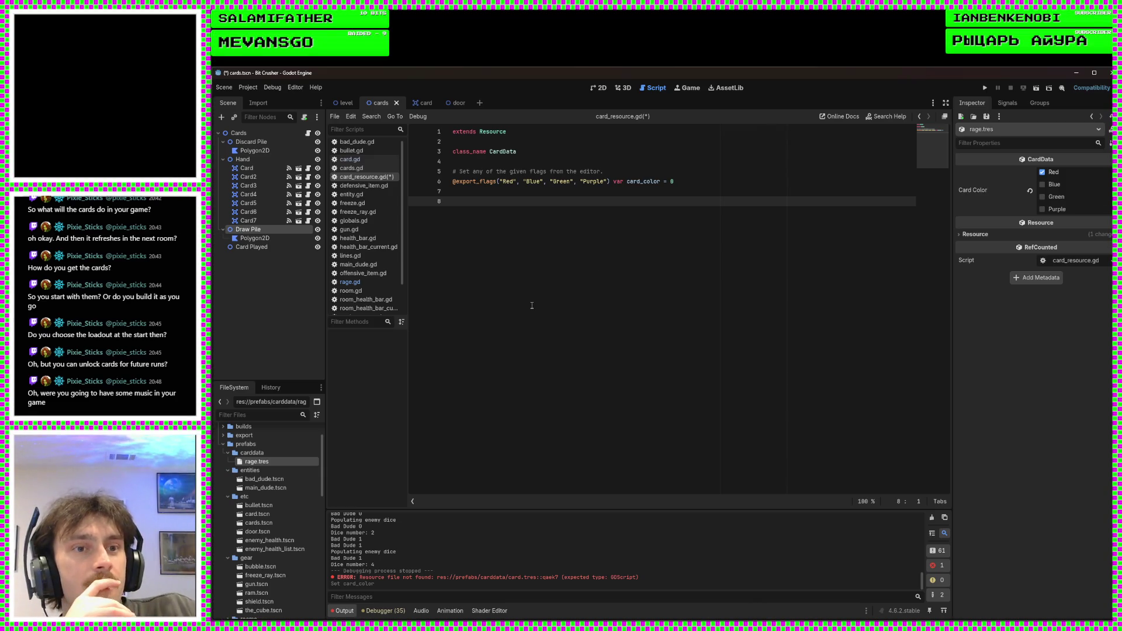
pyautogui.click(1110, 263)
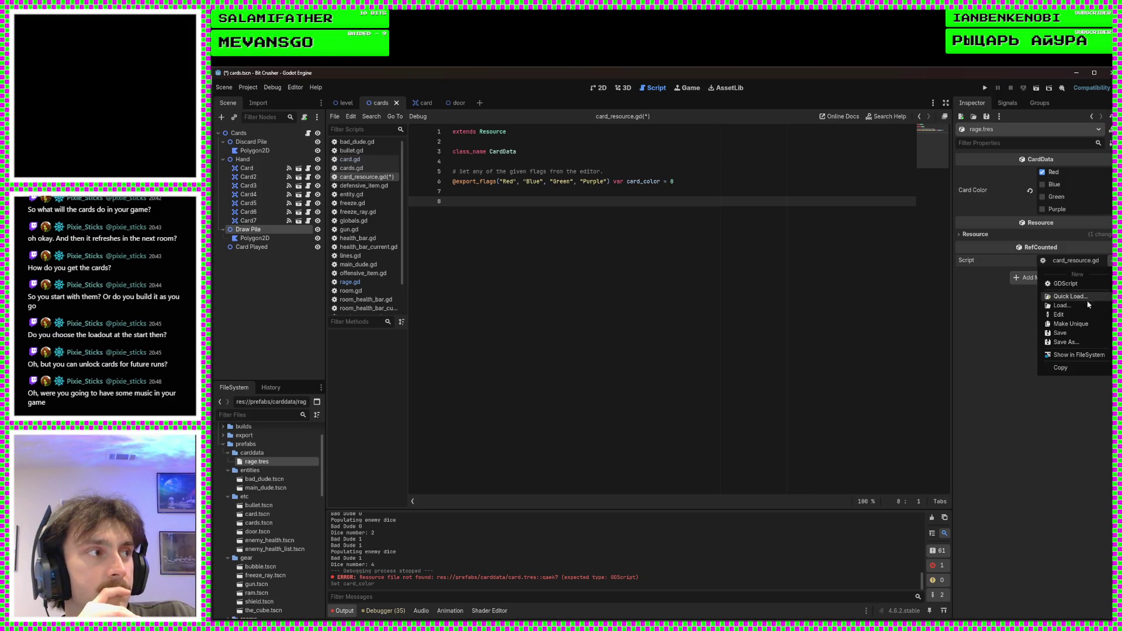
pyautogui.click(1067, 403)
pyautogui.scroll(-5, 287, 540)
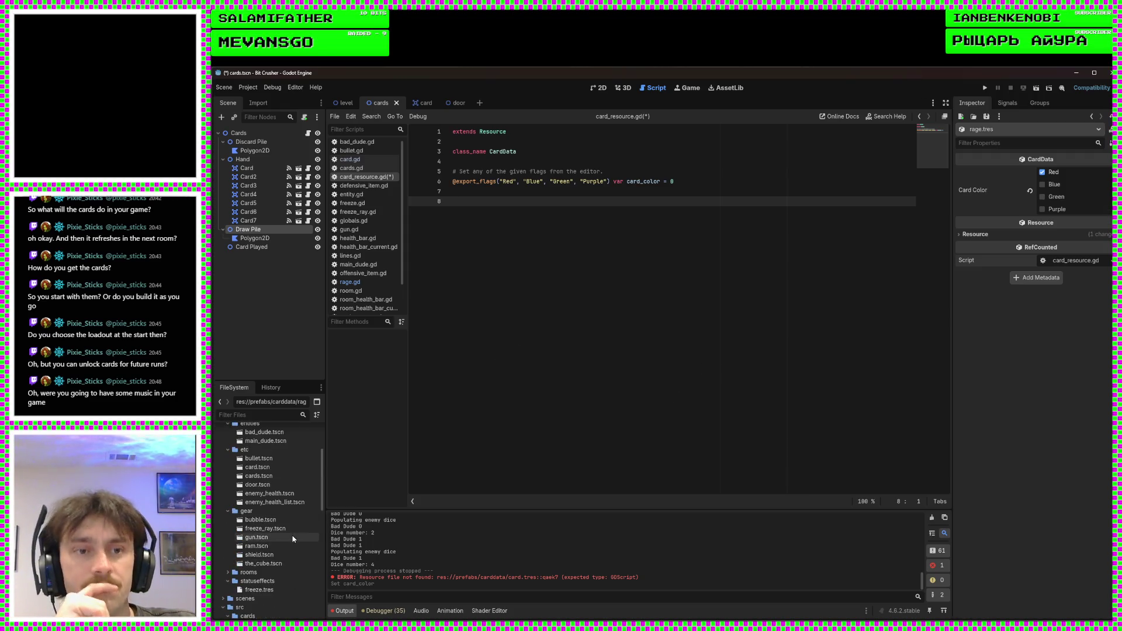
pyautogui.scroll(5, 285, 508)
pyautogui.scroll(-4, 284, 501)
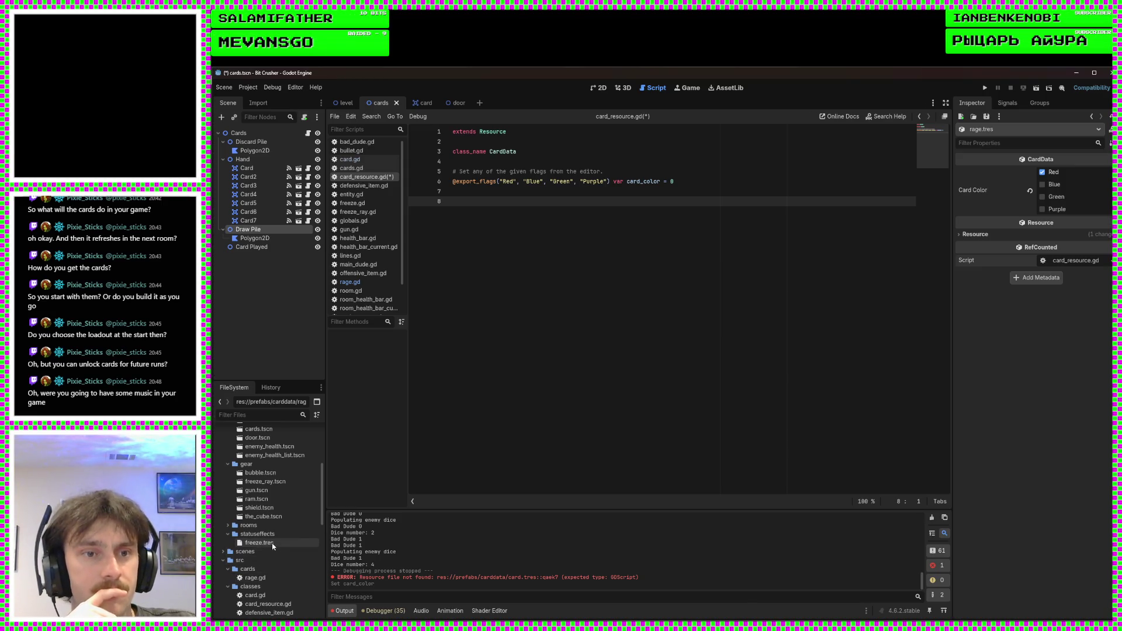
pyautogui.scroll(1, 272, 548)
pyautogui.scroll(-2, 272, 548)
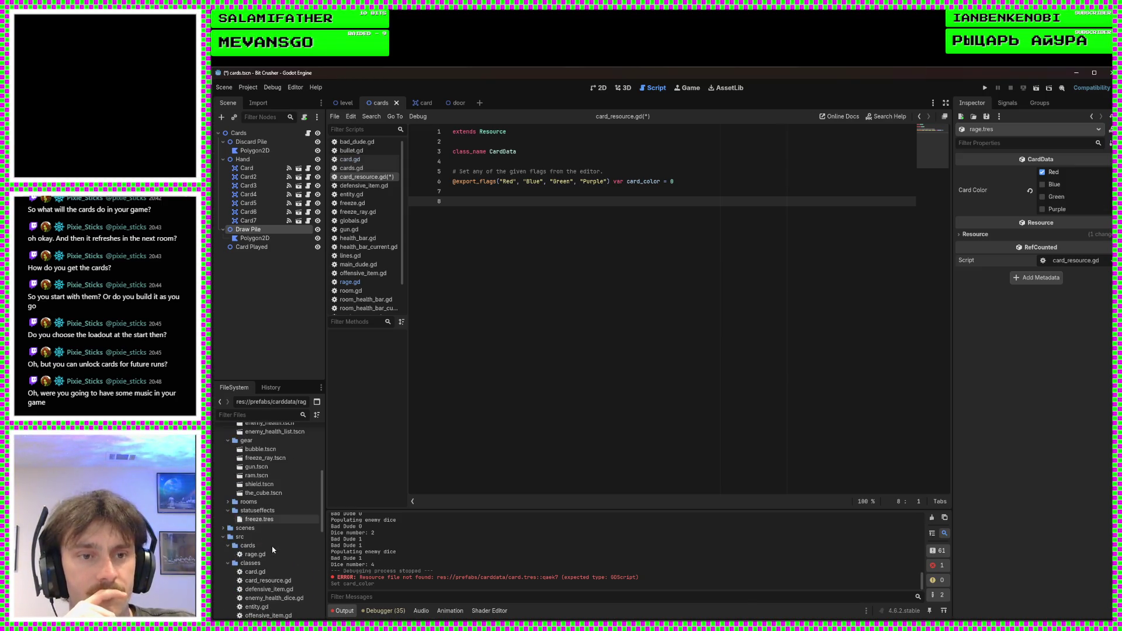
pyautogui.scroll(-7, 270, 550)
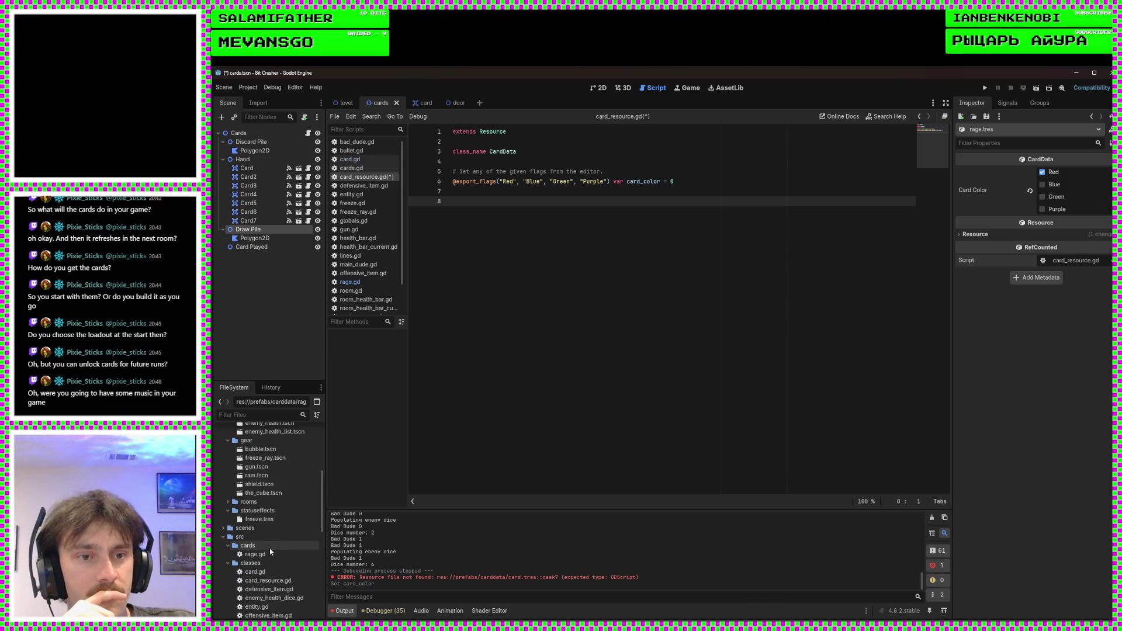
pyautogui.scroll(8, 269, 554)
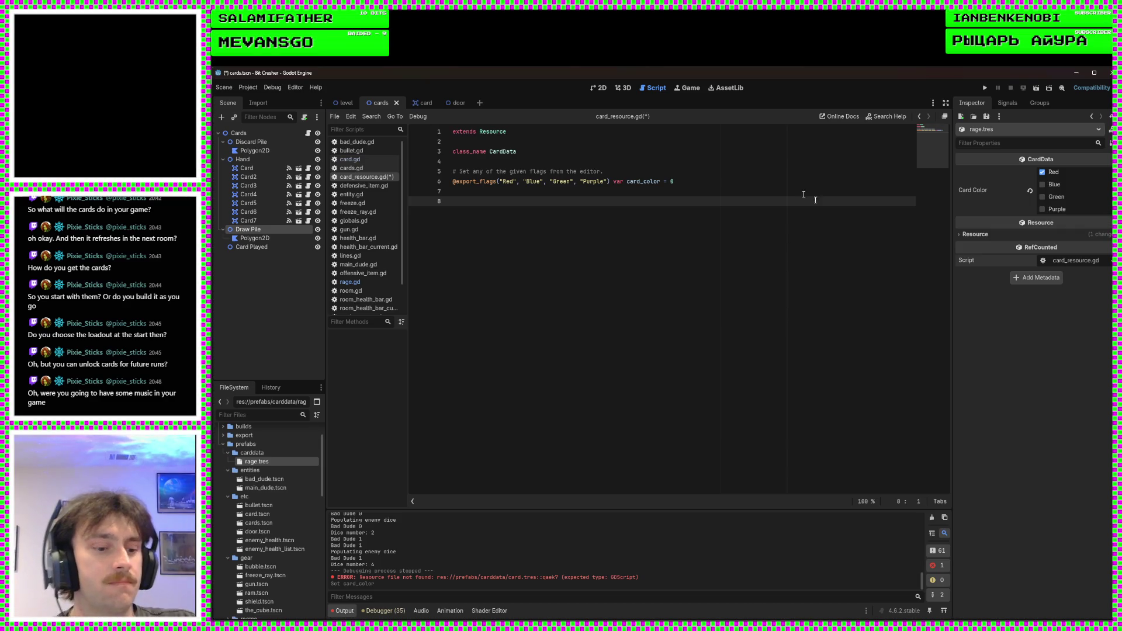
pyautogui.press('BackSpace')
pyautogui.press('BackSpace')
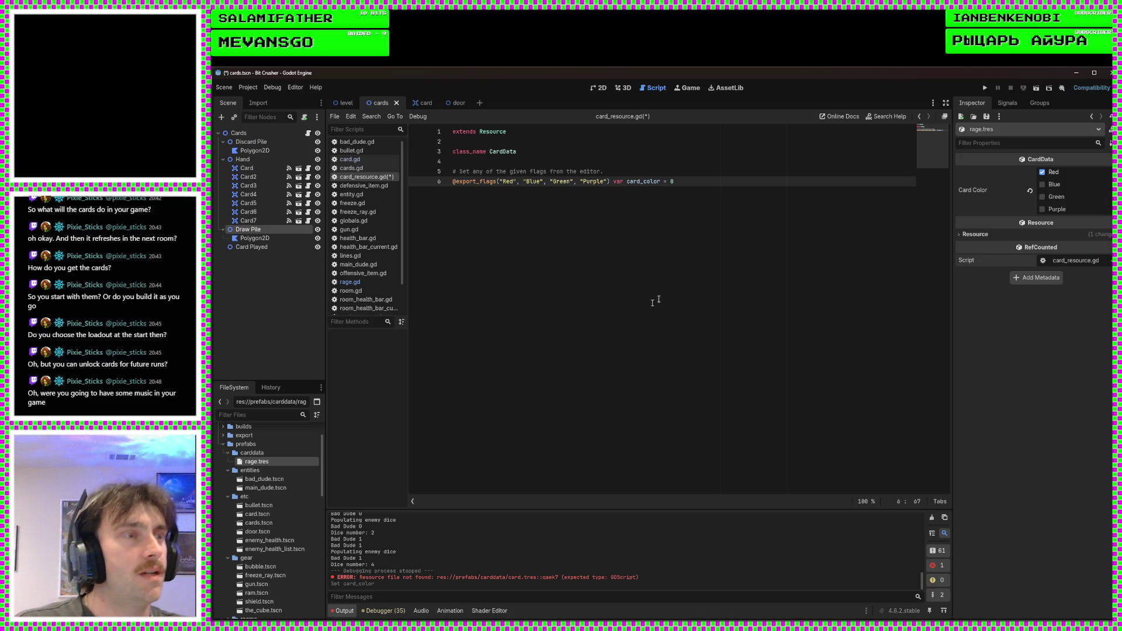
# - Save card_resource.gd and the scene, then place the cursor on empty line 7
pyautogui.hotkey('ctrl', 's')
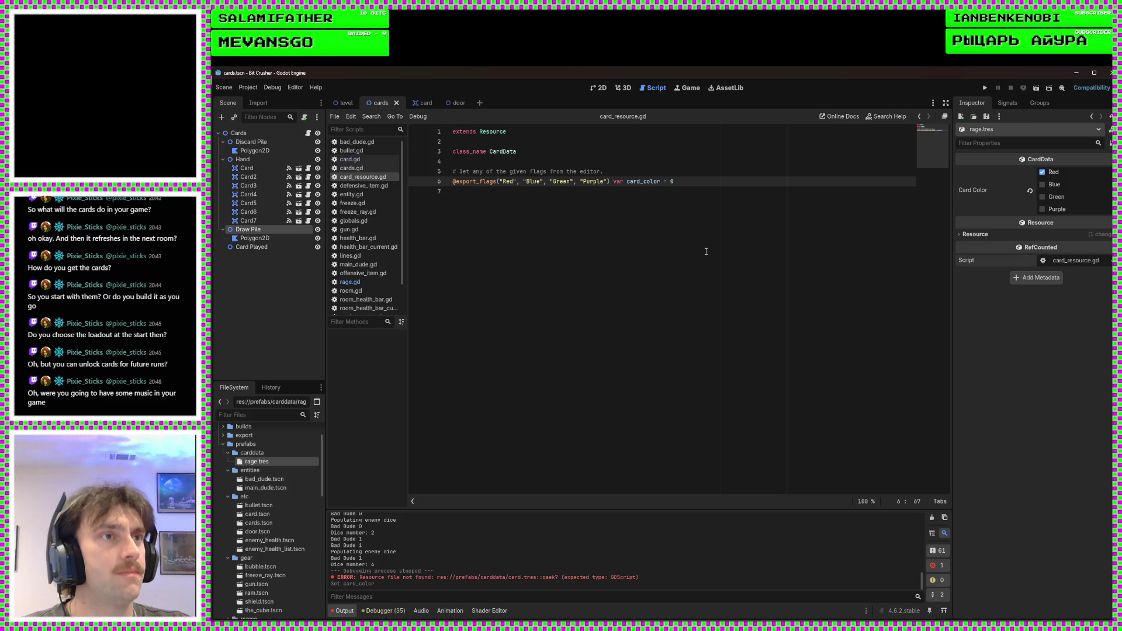
pyautogui.scroll(1, 268, 496)
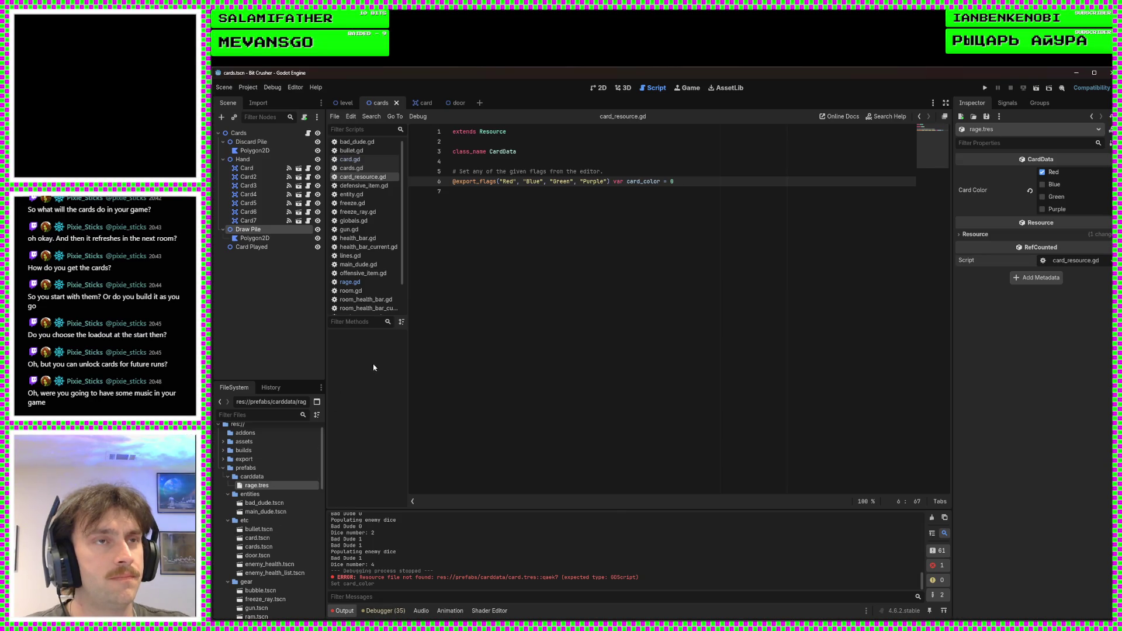
pyautogui.click(603, 261)
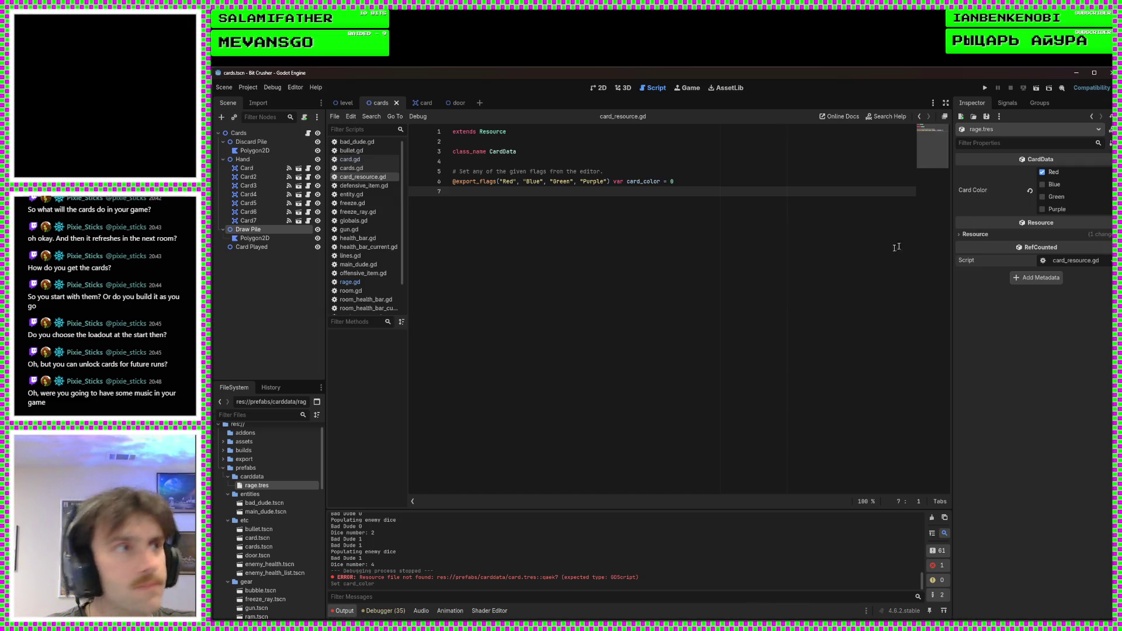
# - Create a new CardData resource in carddata, then switch to the task notes app
pyautogui.rightClick(270, 477)
pyautogui.moveTo(374, 478)
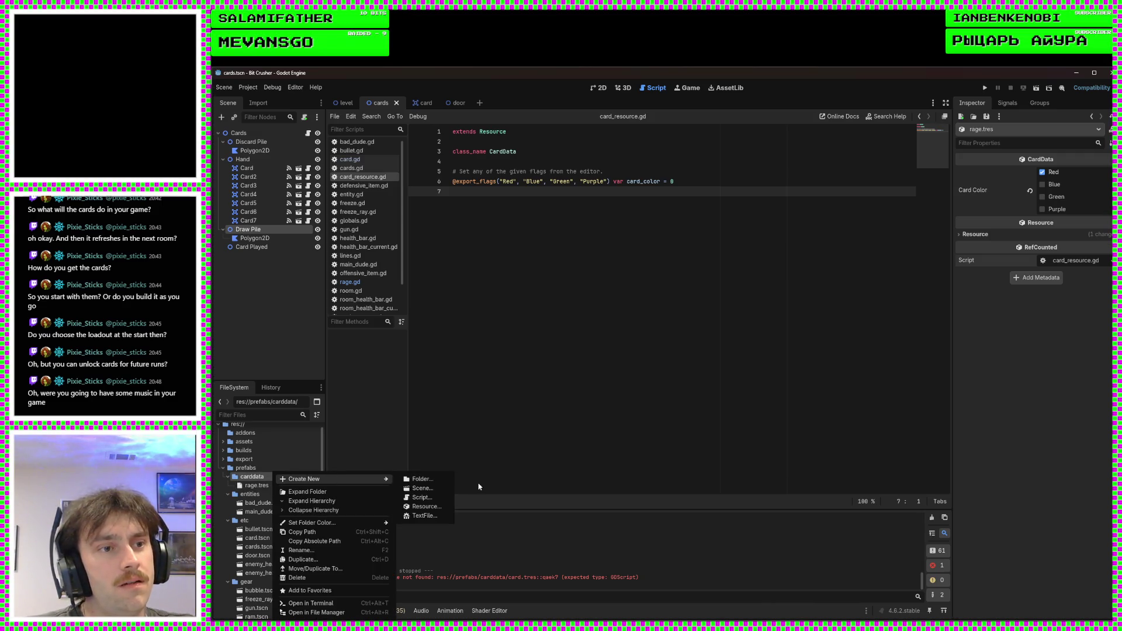
pyautogui.click(422, 506)
pyautogui.doubleClick(585, 273)
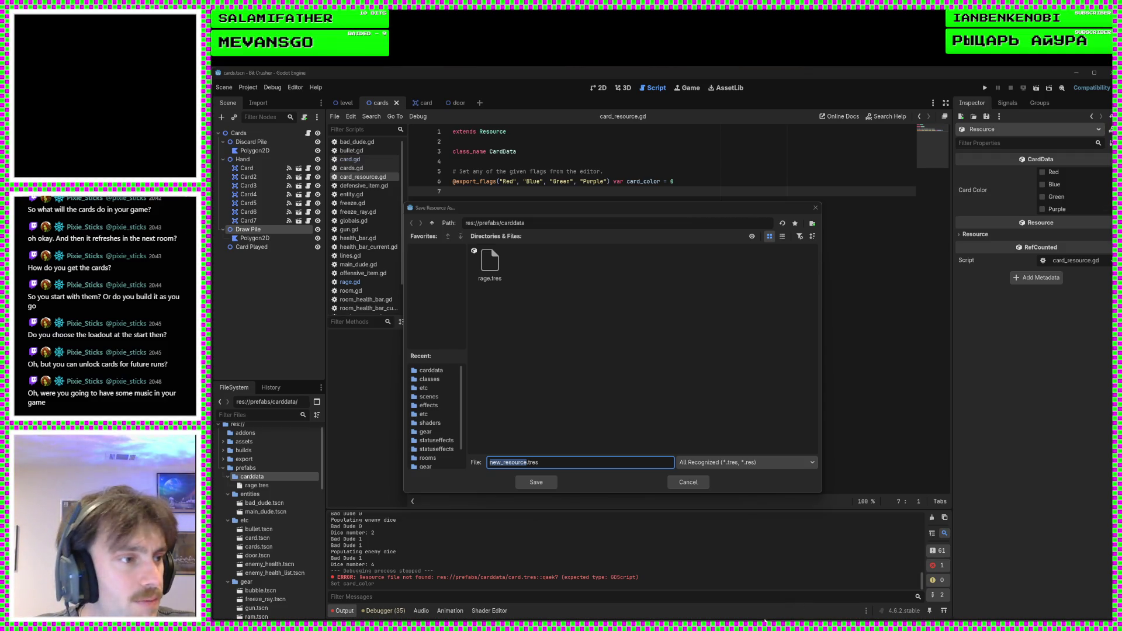
pyautogui.hotkey('alt', 'Tab')
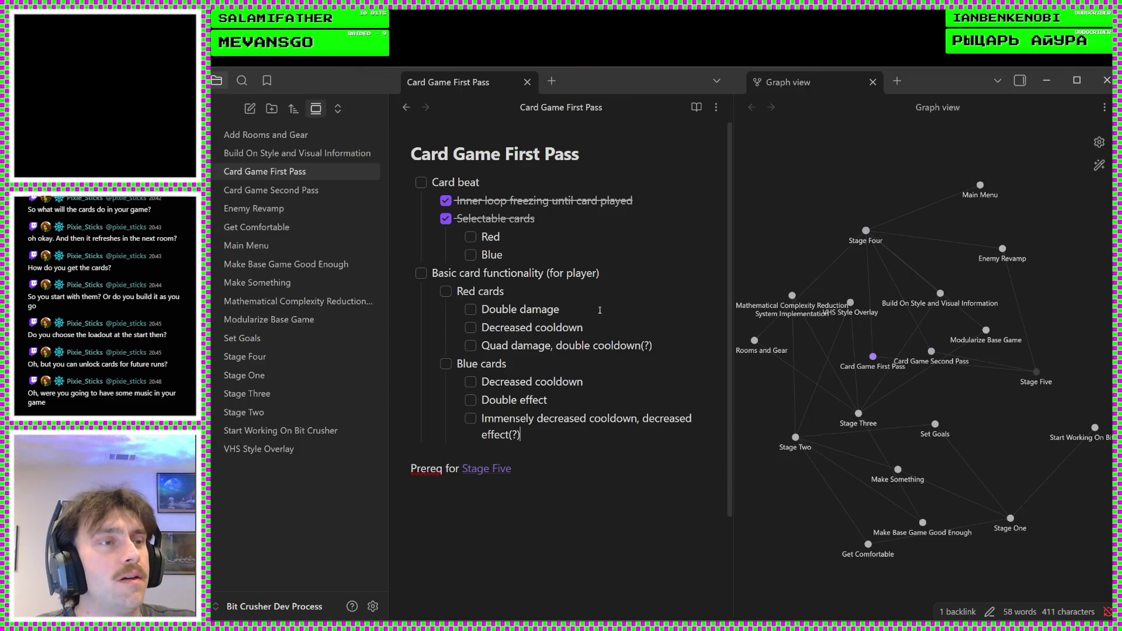
pyautogui.moveTo(559, 309); pyautogui.dragTo(480, 294)
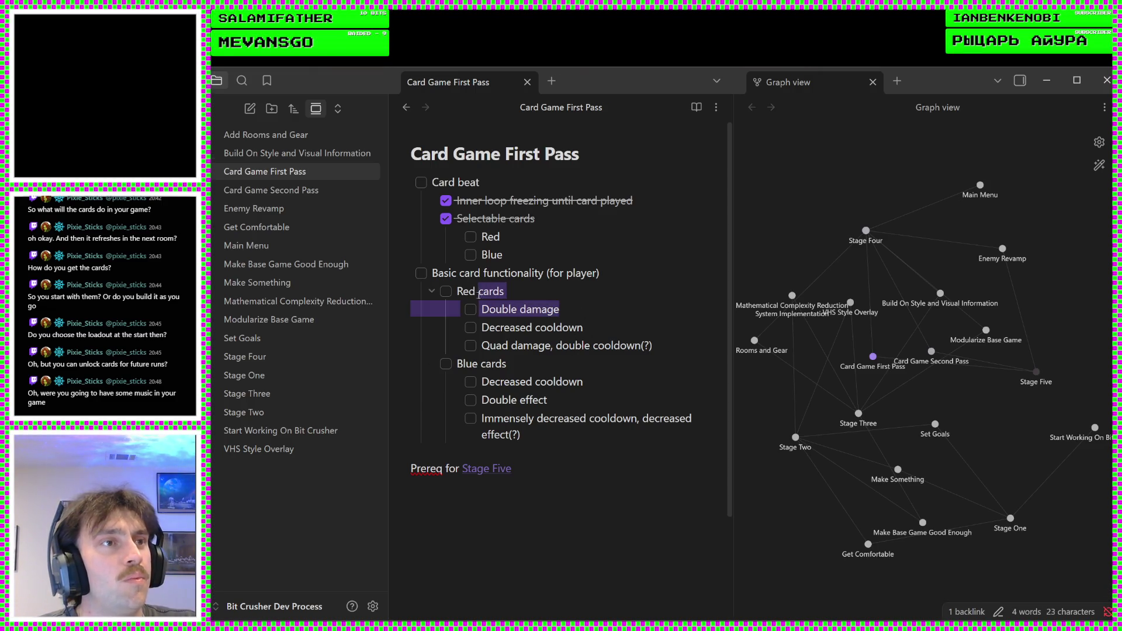
pyautogui.moveTo(596, 346); pyautogui.dragTo(496, 328)
pyautogui.moveTo(599, 380)
pyautogui.mouseDown()
pyautogui.moveTo(466, 380)
pyautogui.moveTo(532, 361)
pyautogui.mouseUp()
pyautogui.click(596, 381)
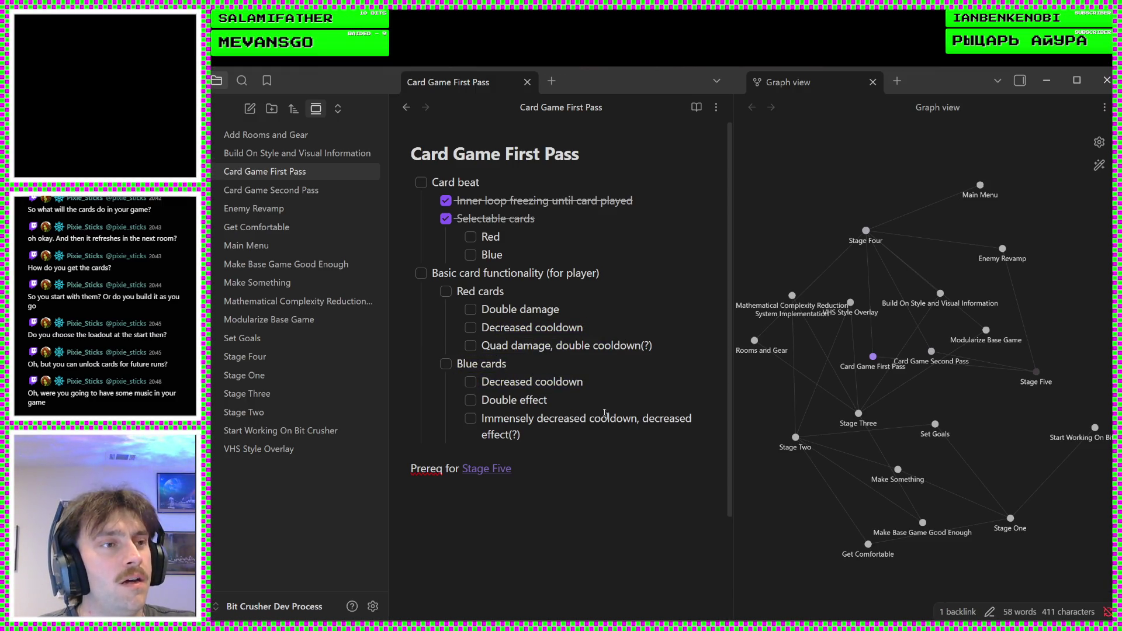
pyautogui.hotkey('alt', 'Tab')
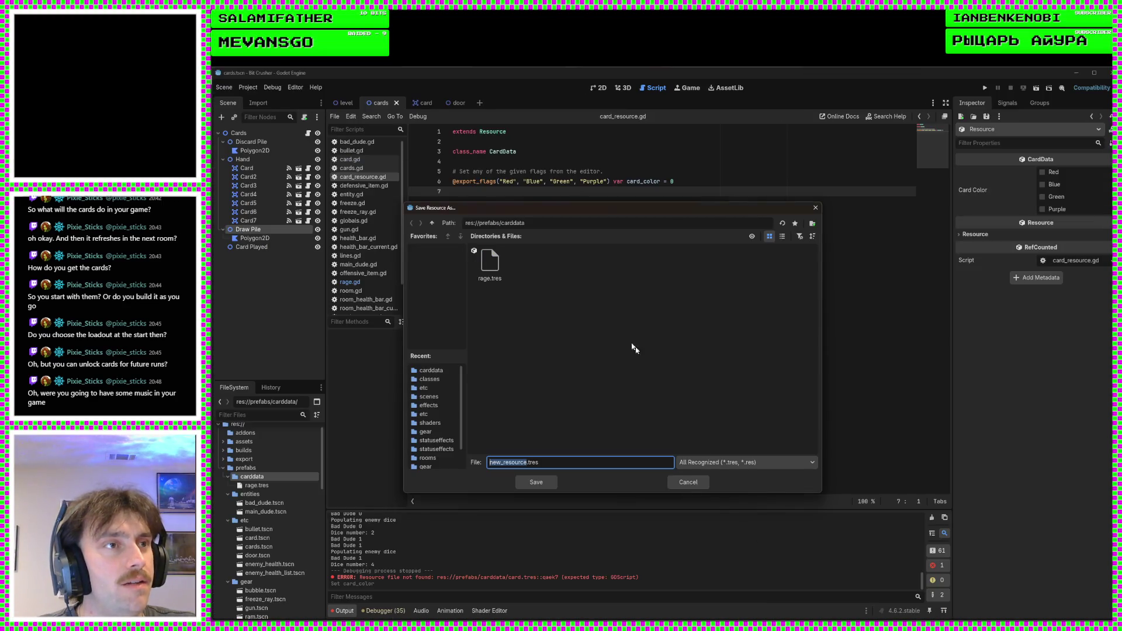
# - Save the resource as timid.tres, set its Card Color to Blue, and save
pyautogui.write('timid')
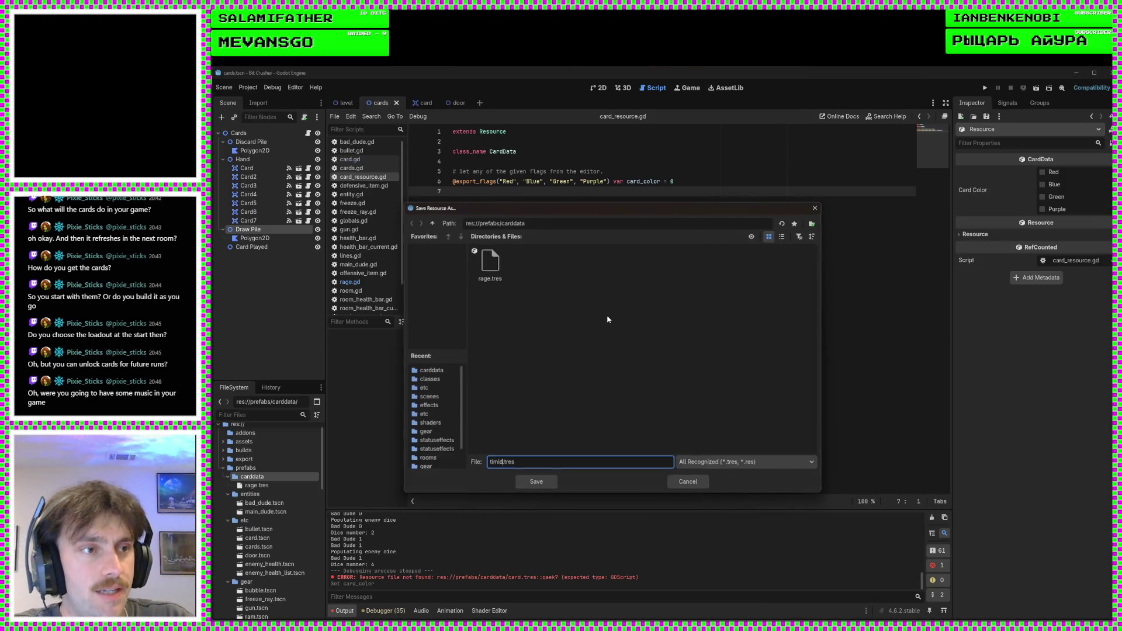
pyautogui.press('Return')
pyautogui.click(253, 495)
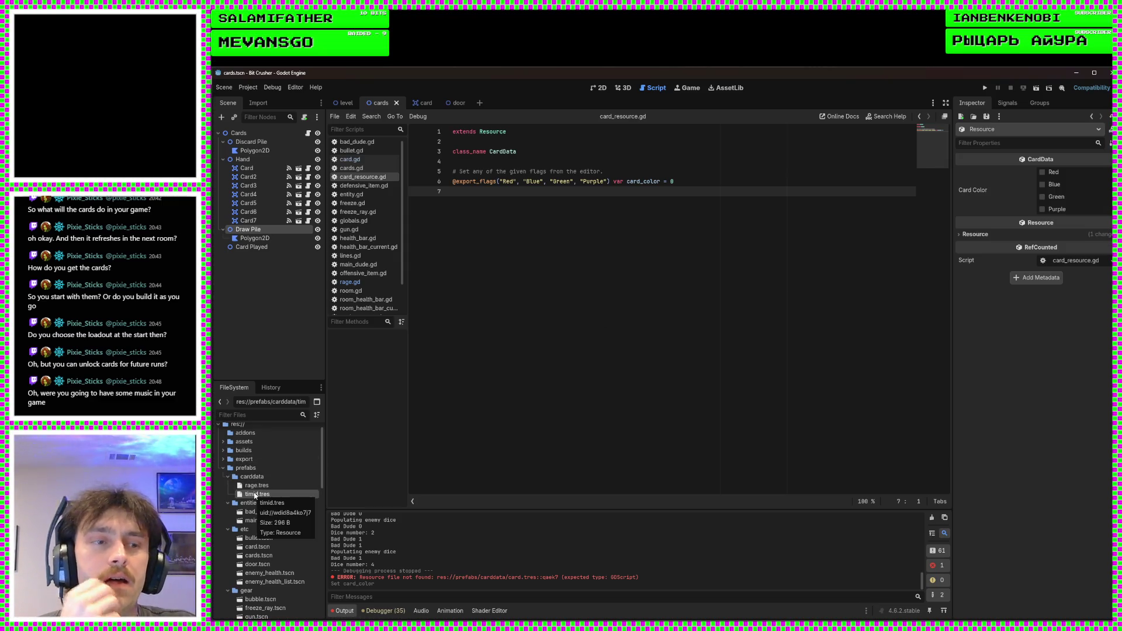
pyautogui.doubleClick(257, 495)
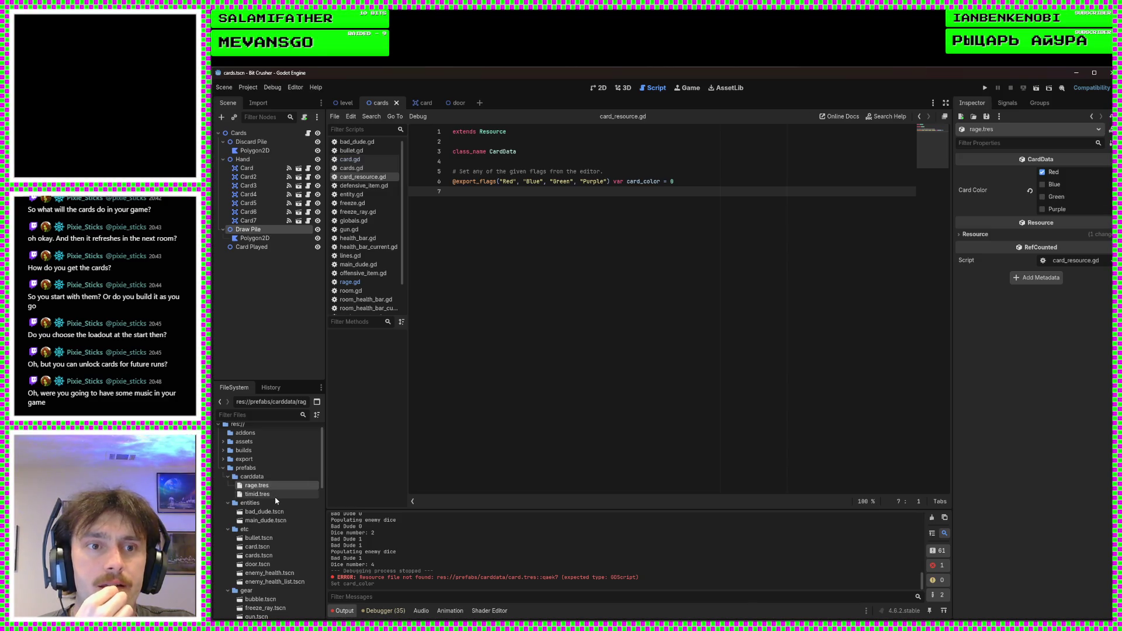
pyautogui.click(1043, 184)
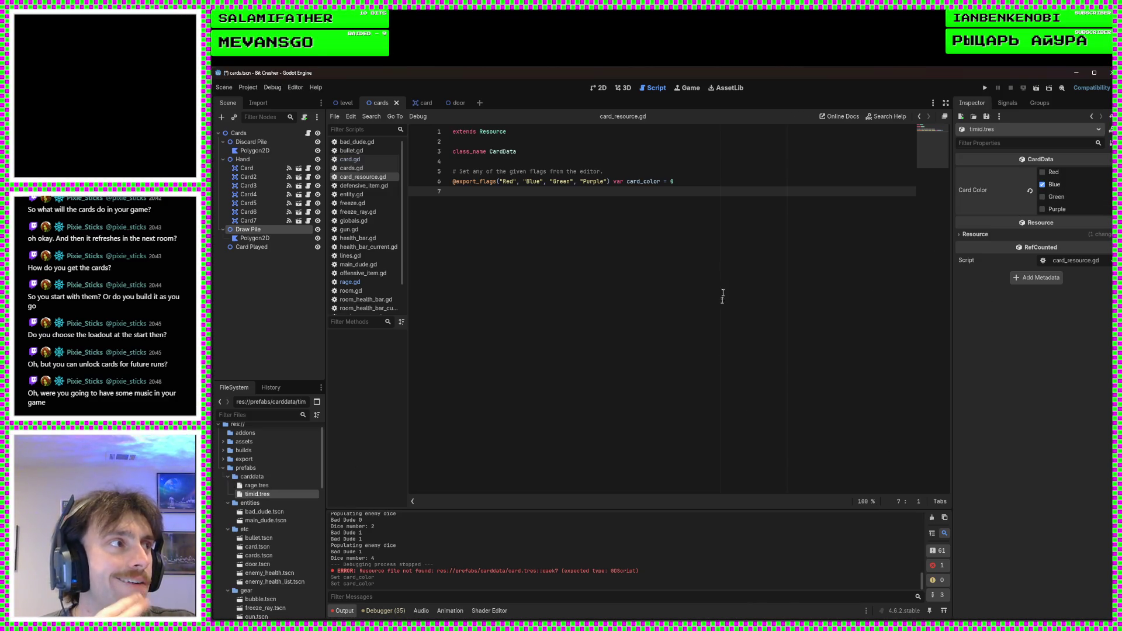
pyautogui.hotkey('ctrl', 's')
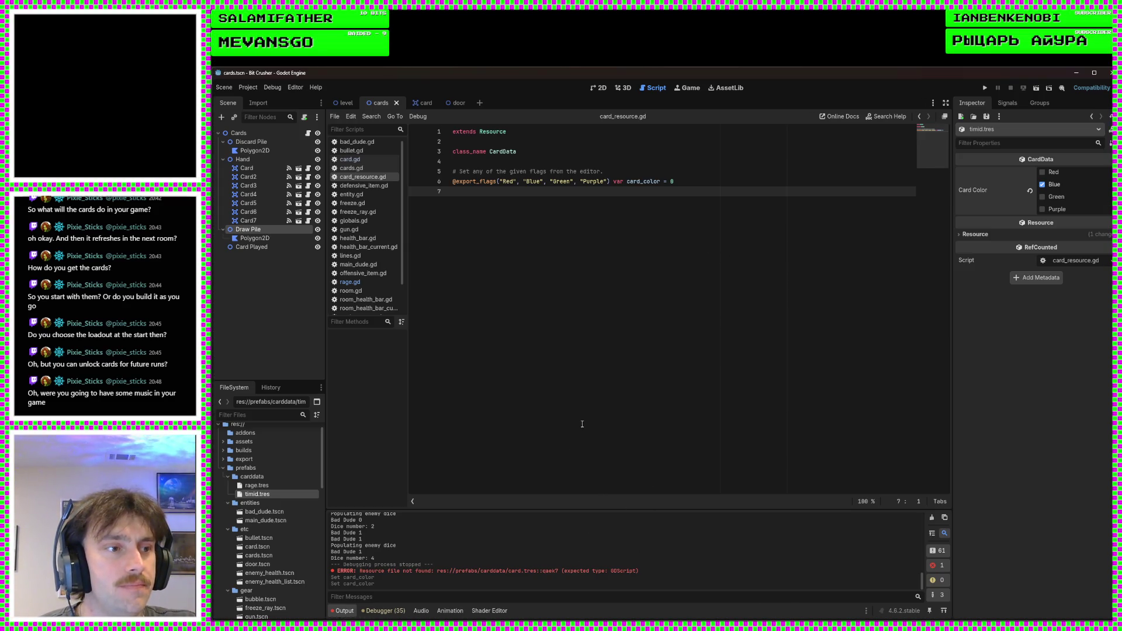
pyautogui.hotkey('ctrl', 's')
pyautogui.hotkey('ctrl', 's')
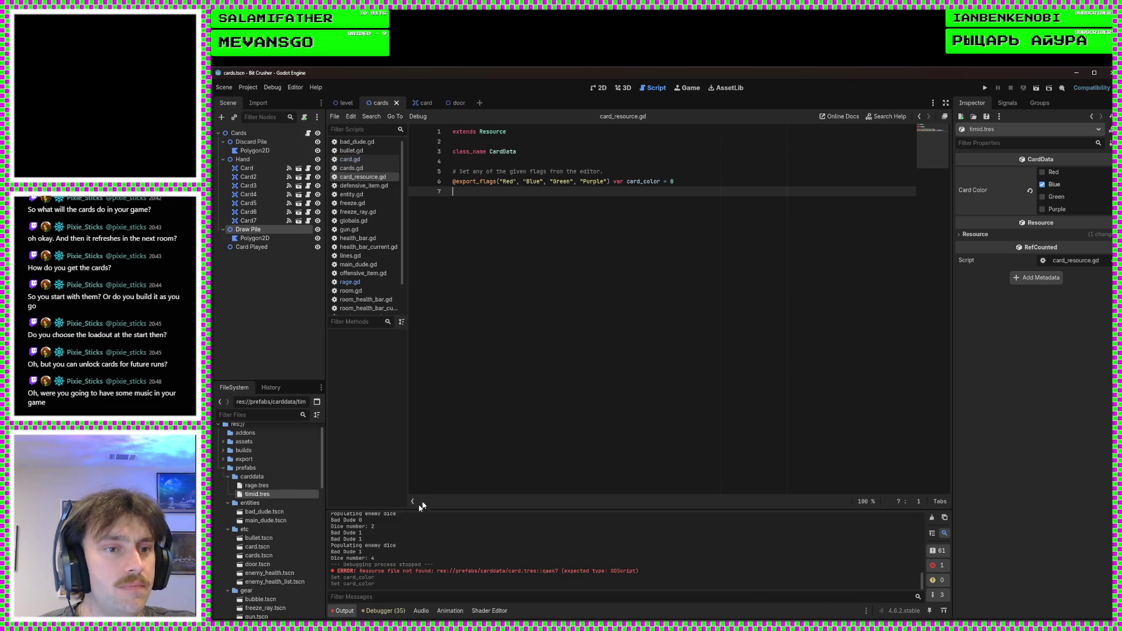
# - Open rage.gd, compare the timid.tres and rage.tres properties, and go to line 11
pyautogui.click(381, 611)
pyautogui.click(344, 611)
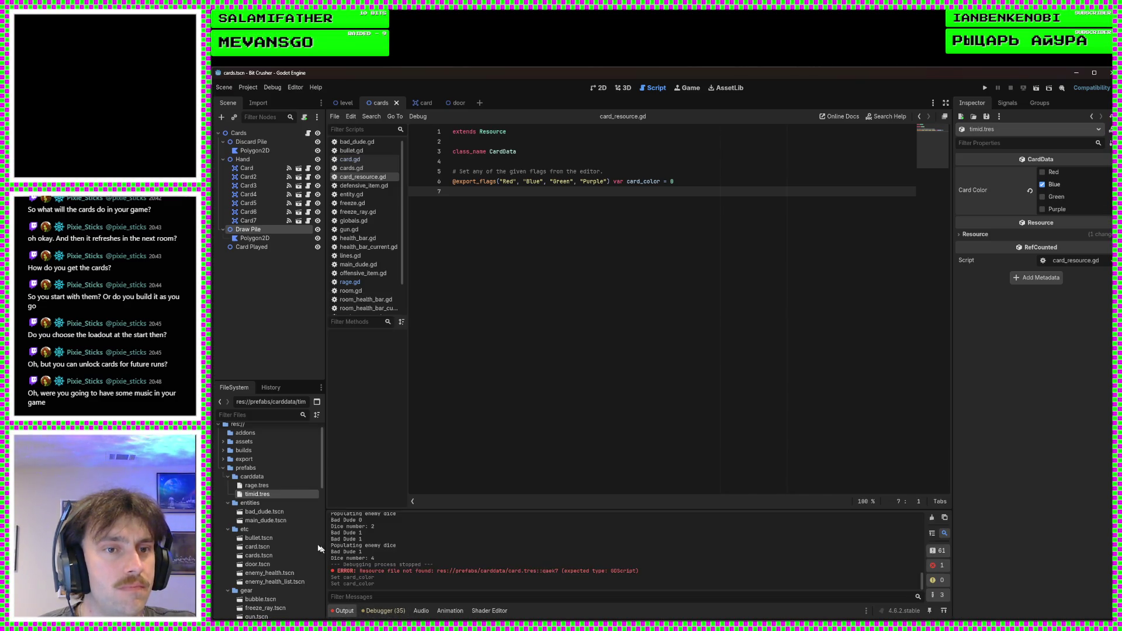
pyautogui.scroll(-5, 267, 520)
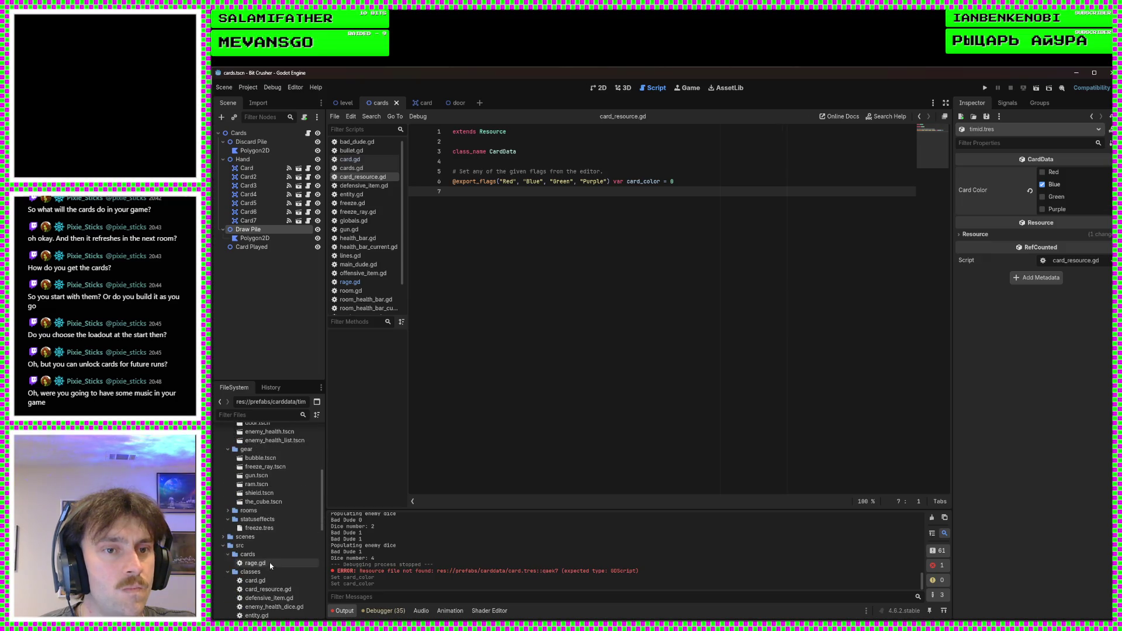
pyautogui.scroll(-2, 264, 538)
pyautogui.click(264, 518)
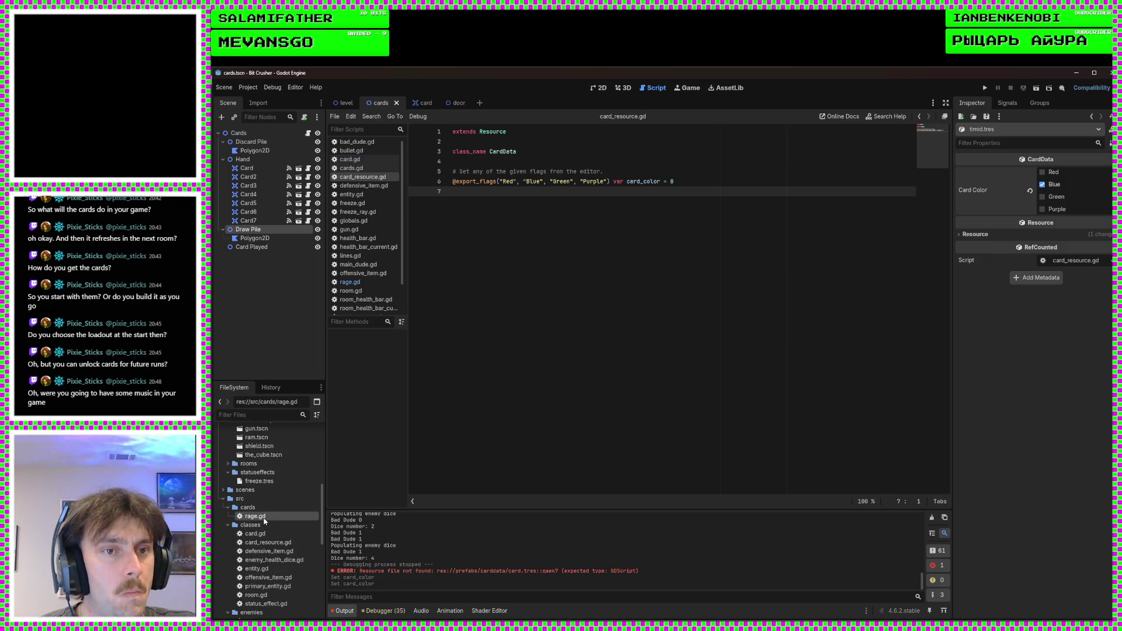
pyautogui.doubleClick(256, 516)
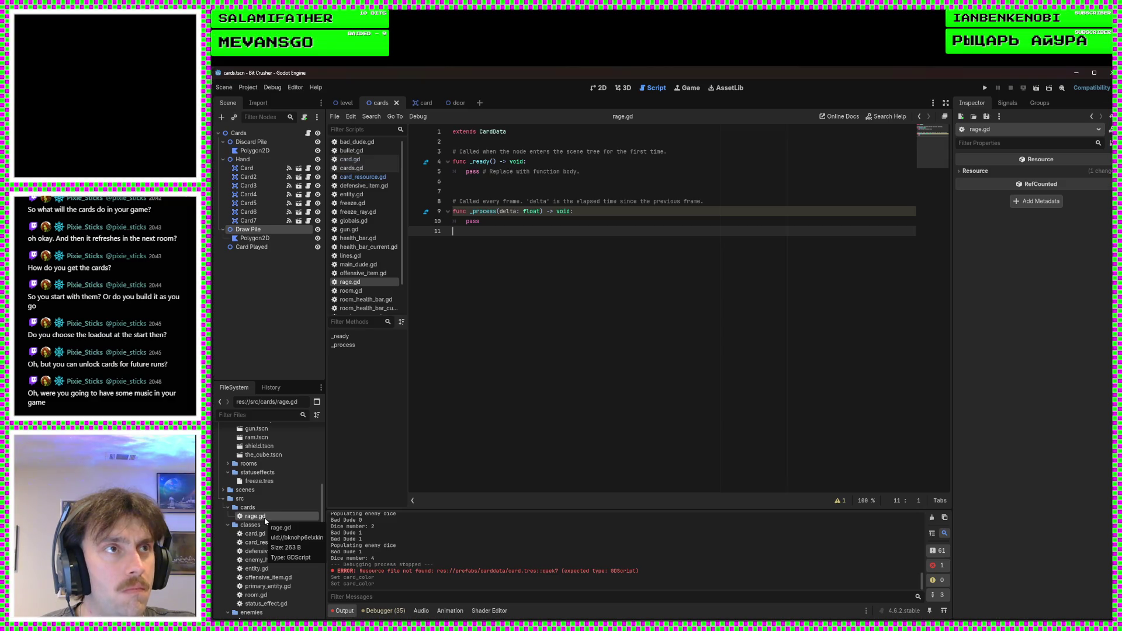
pyautogui.scroll(3, 265, 521)
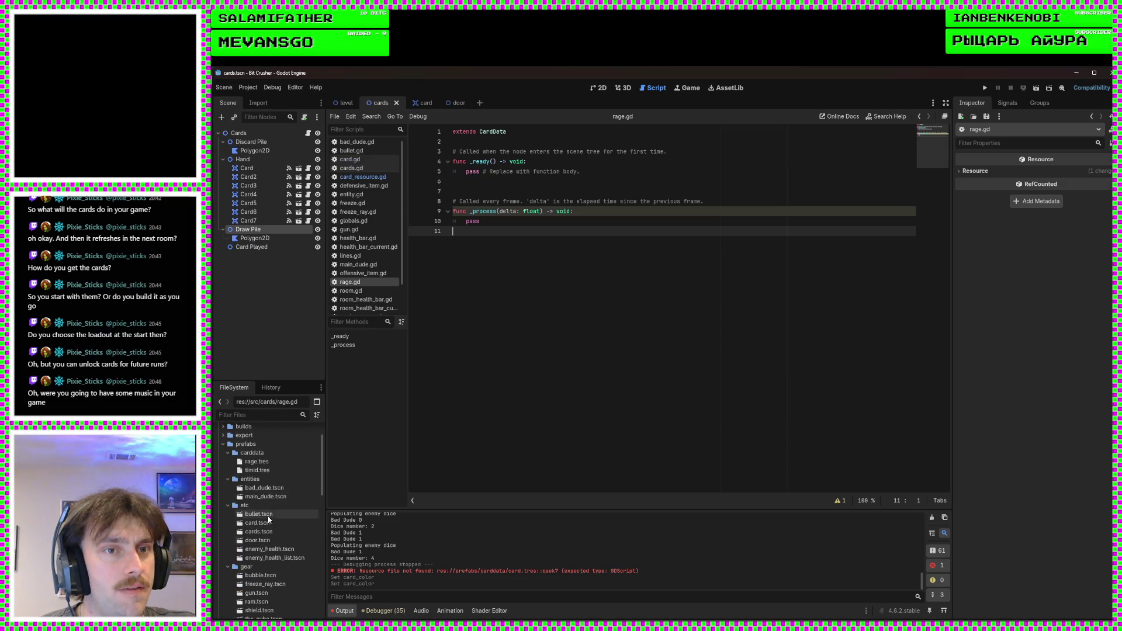
pyautogui.click(278, 470)
pyautogui.click(270, 462)
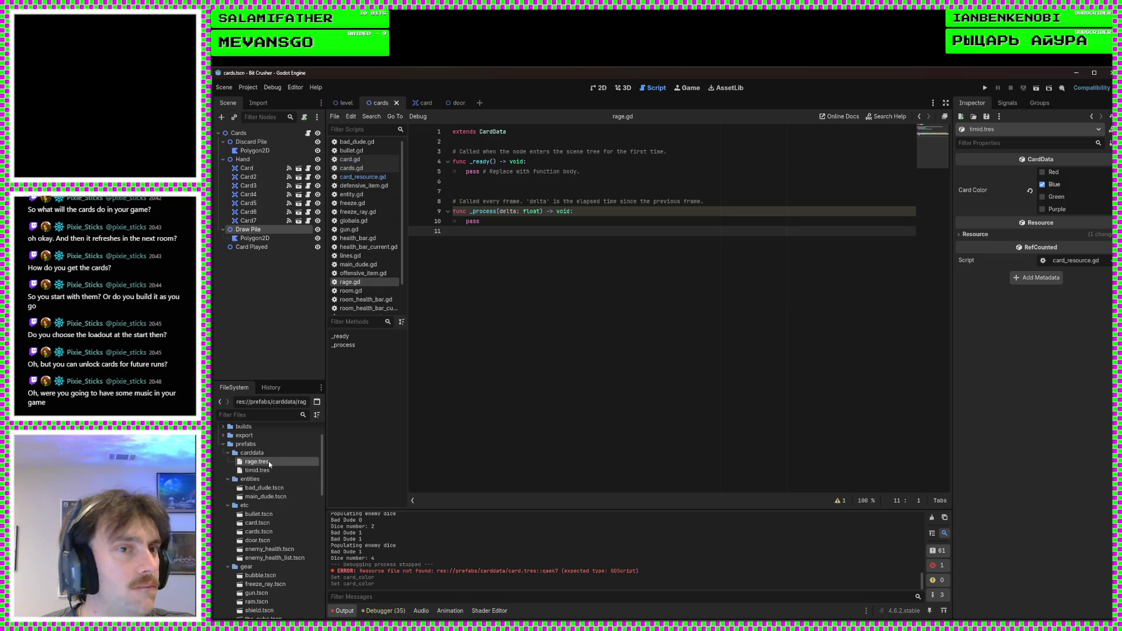
pyautogui.click(526, 322)
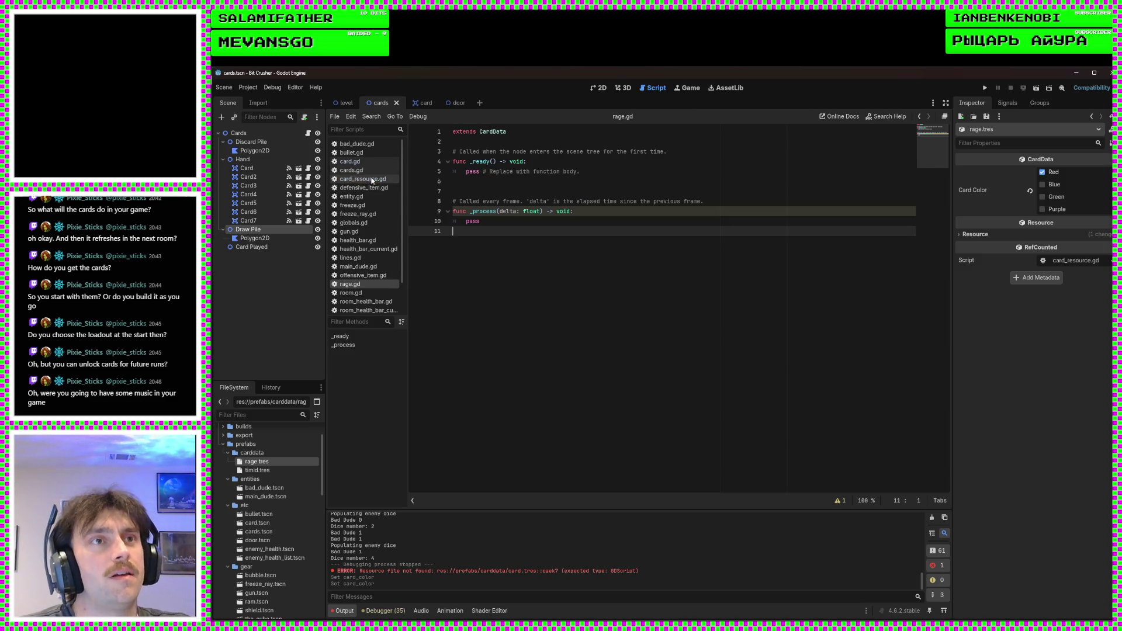
# - In cards.gd, remove blank line 8 and add a new line after hand_goal
pyautogui.click(351, 167)
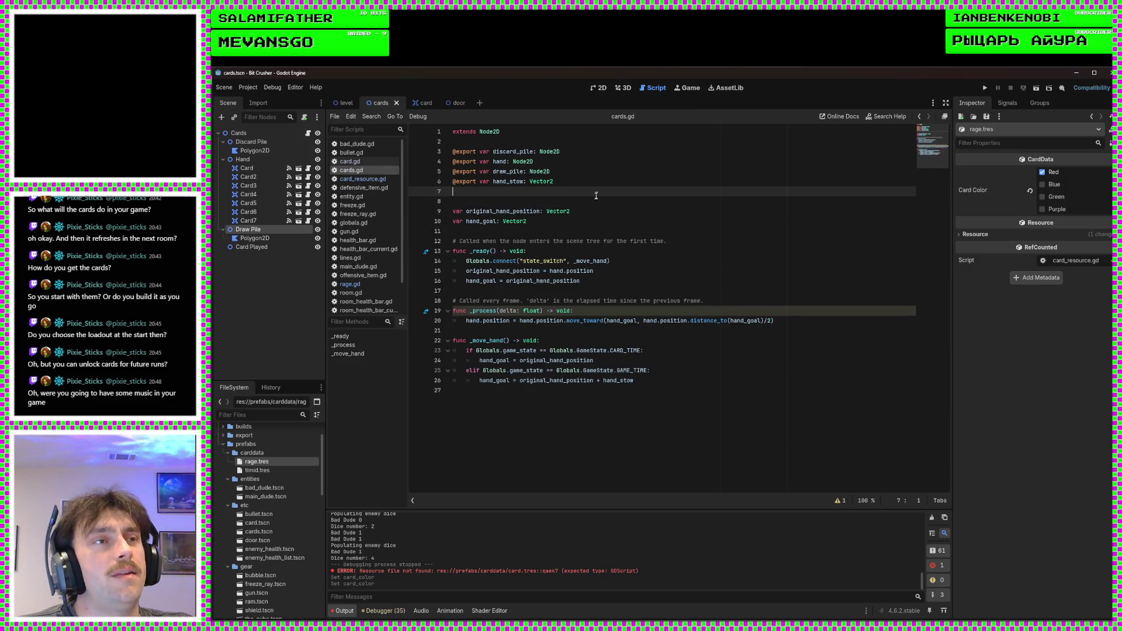
pyautogui.press('BackSpace')
pyautogui.click(567, 211)
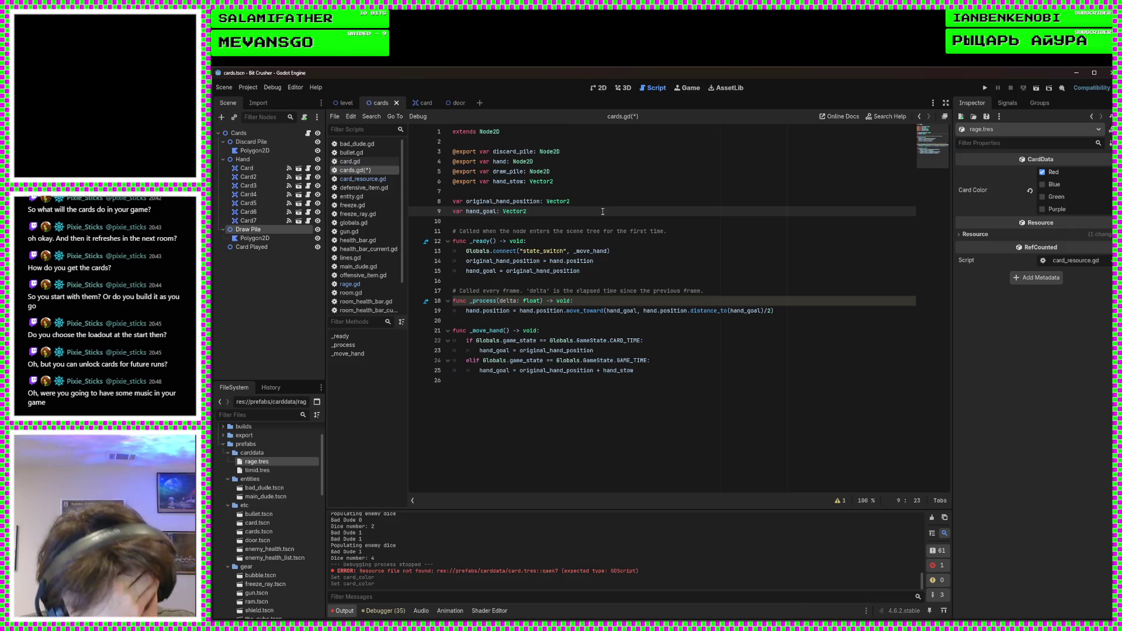
pyautogui.press('Return')
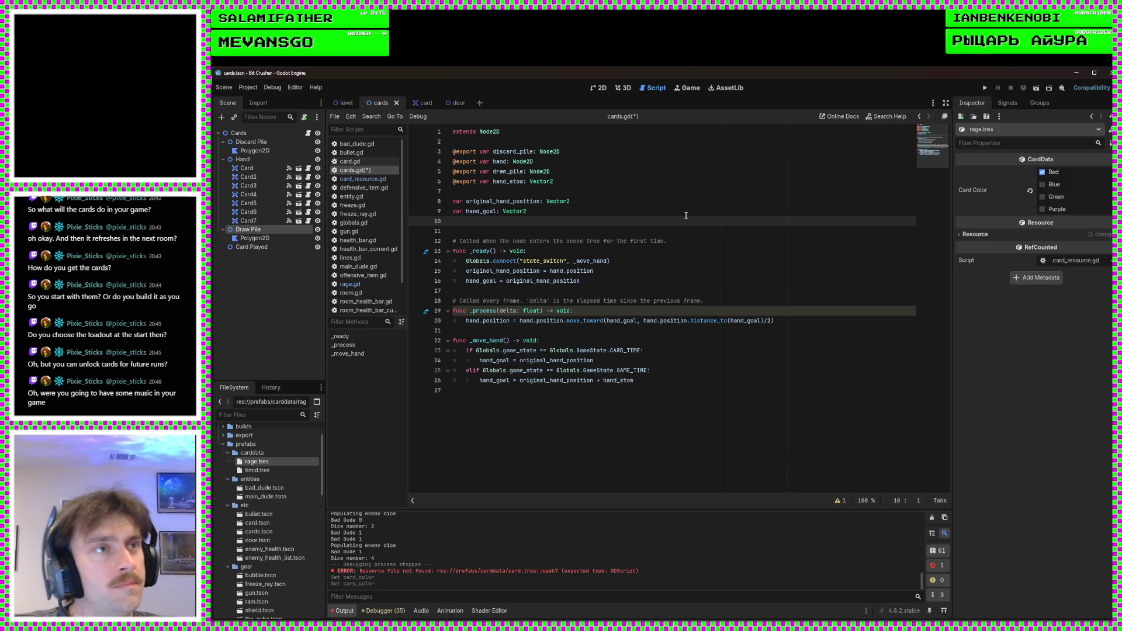
# - Declare 'var deck: Array[CardData]' below the exports in cards.gd and save
pyautogui.click(597, 129)
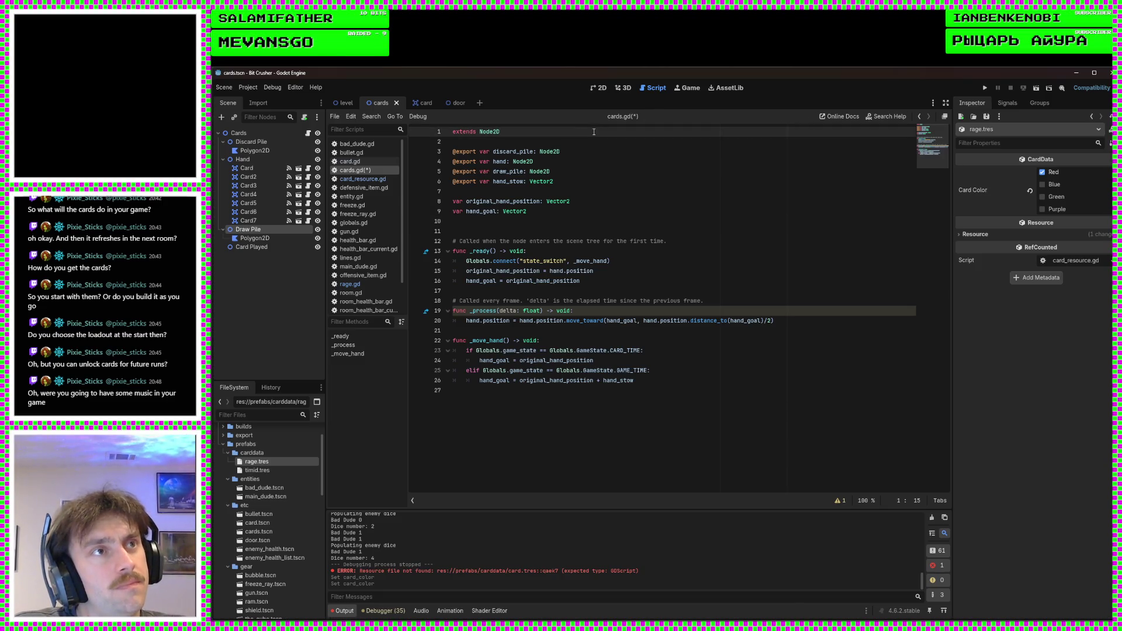
pyautogui.click(572, 138)
pyautogui.click(580, 182)
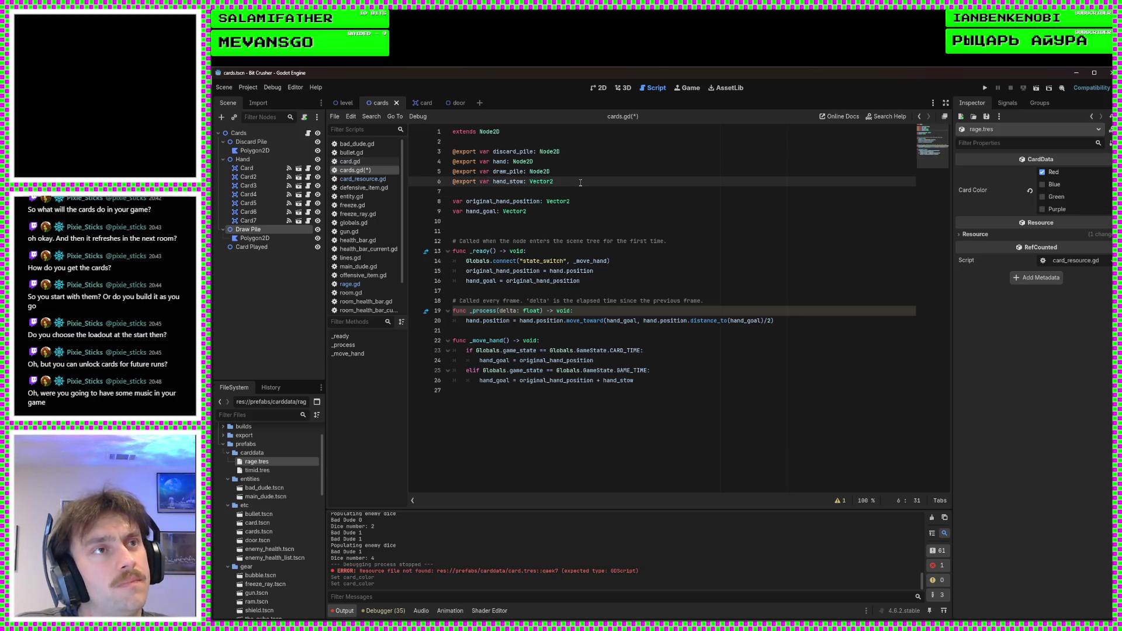
pyautogui.click(590, 190)
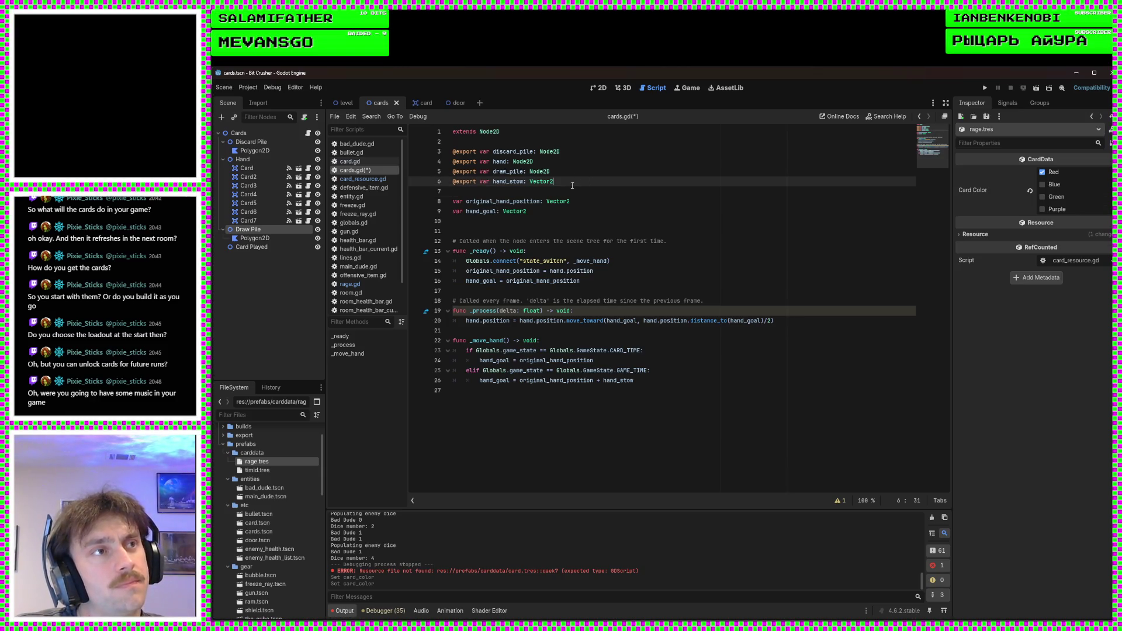
pyautogui.click(570, 184)
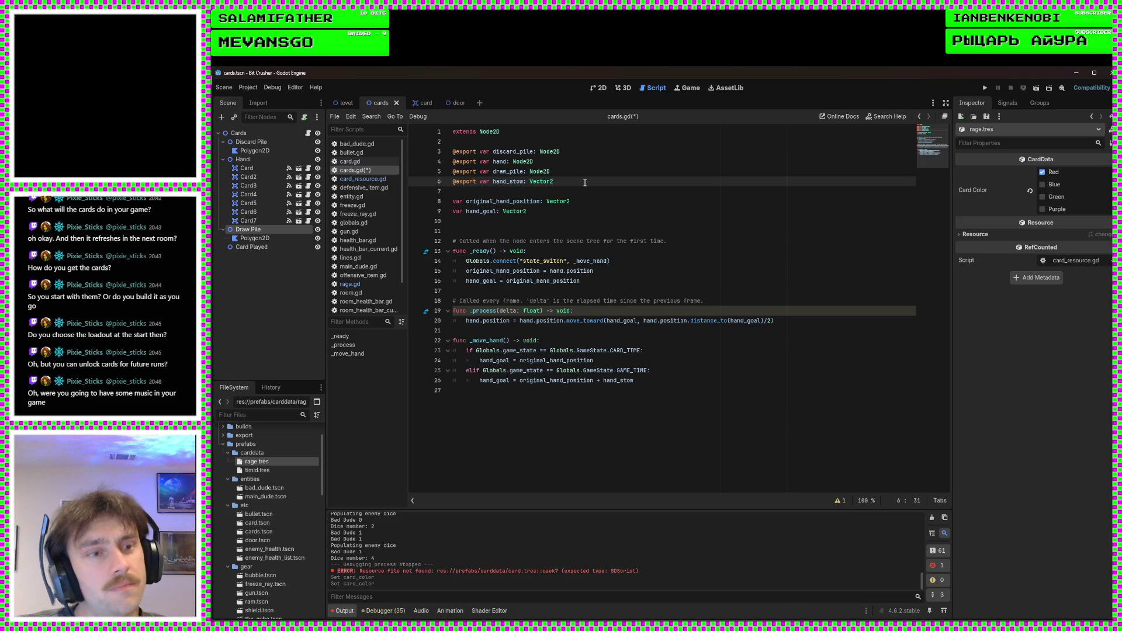
pyautogui.press('Down')
pyautogui.press('Down')
pyautogui.press('Down')
pyautogui.press('Down')
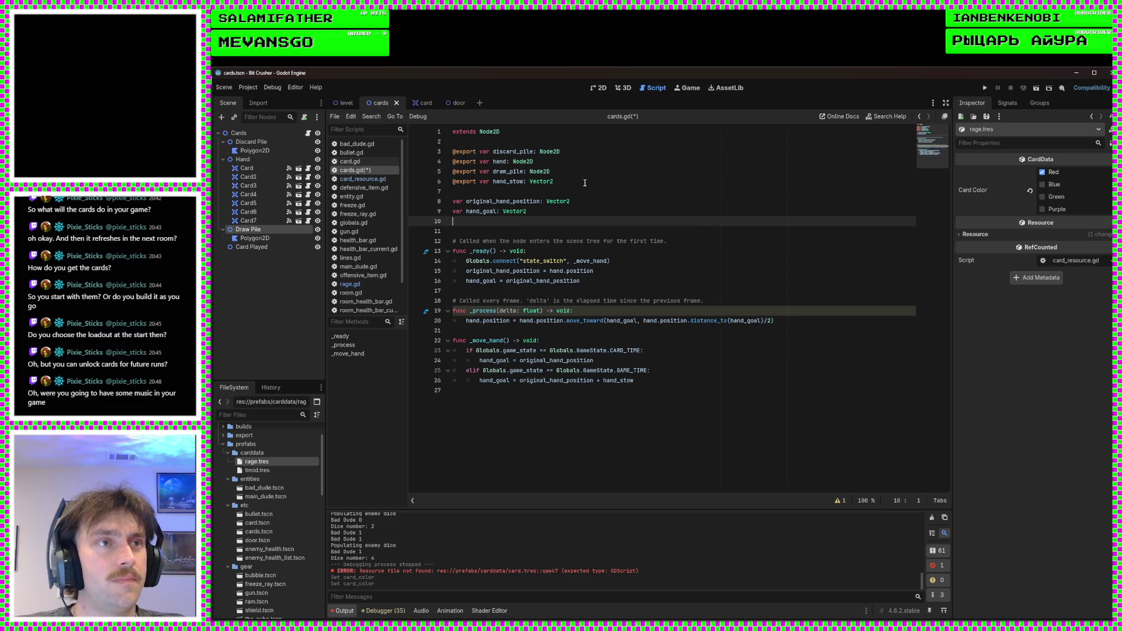
pyautogui.write('var ')
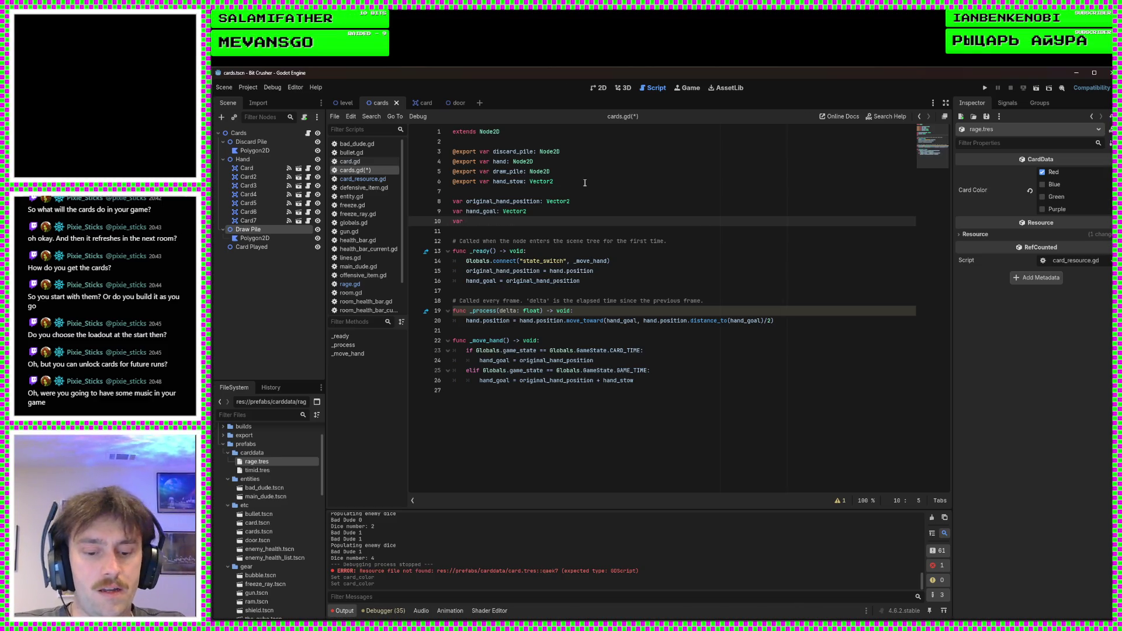
pyautogui.write('deck')
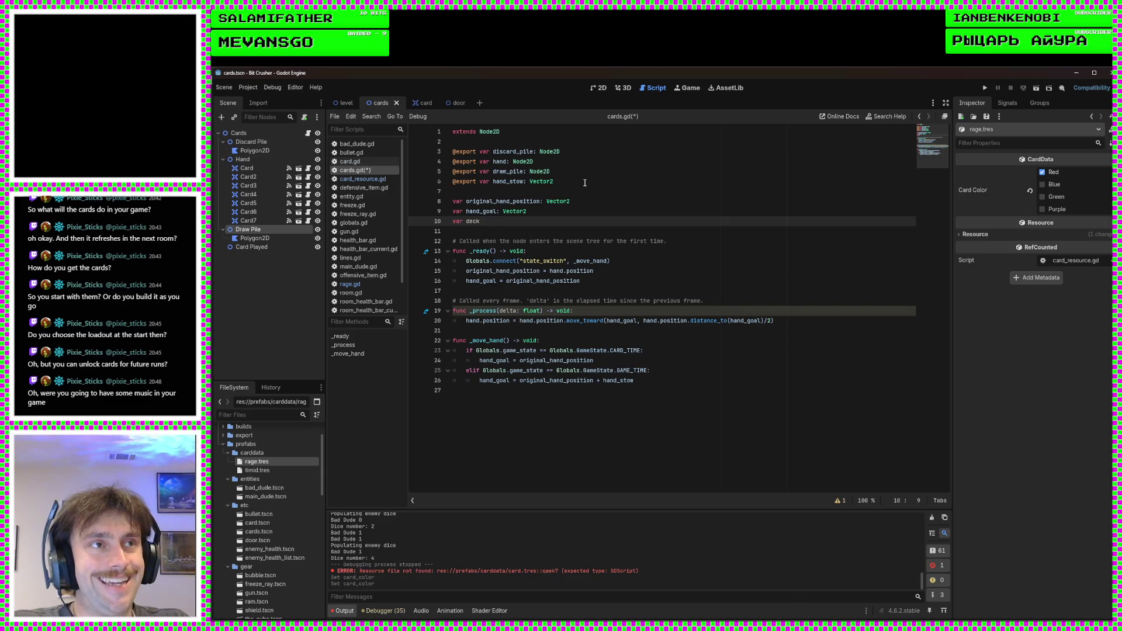
pyautogui.write(': Array[')
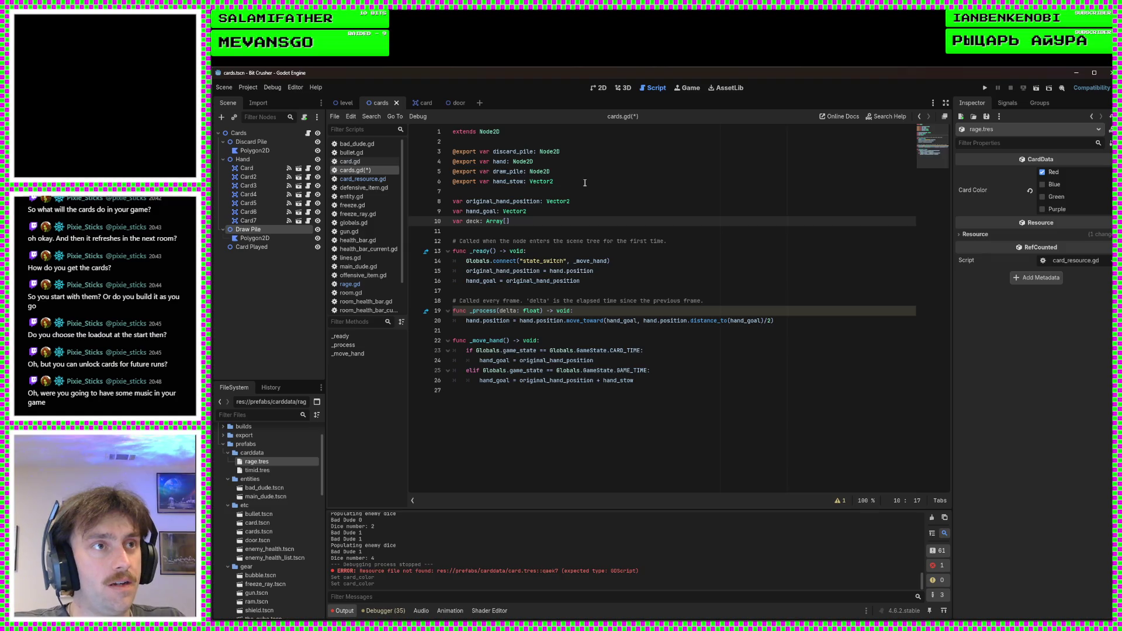
pyautogui.write('Ca')
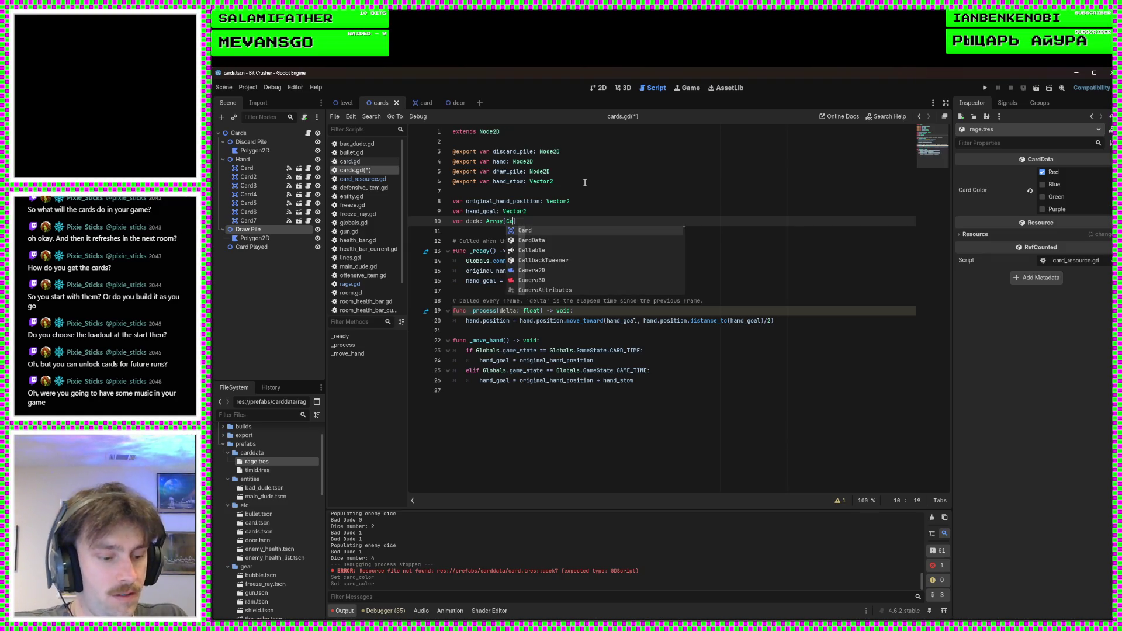
pyautogui.press('Down')
pyautogui.press('Return')
pyautogui.click(544, 220)
pyautogui.hotkey('ctrl', 's')
# - Review the cards.gd variable lines, then switch to card.gd at the play_card_node line
pyautogui.press('Up')
pyautogui.press('Up')
pyautogui.press('Up')
pyautogui.click(599, 177)
pyautogui.press('Up')
pyautogui.press('Up')
pyautogui.press('Up')
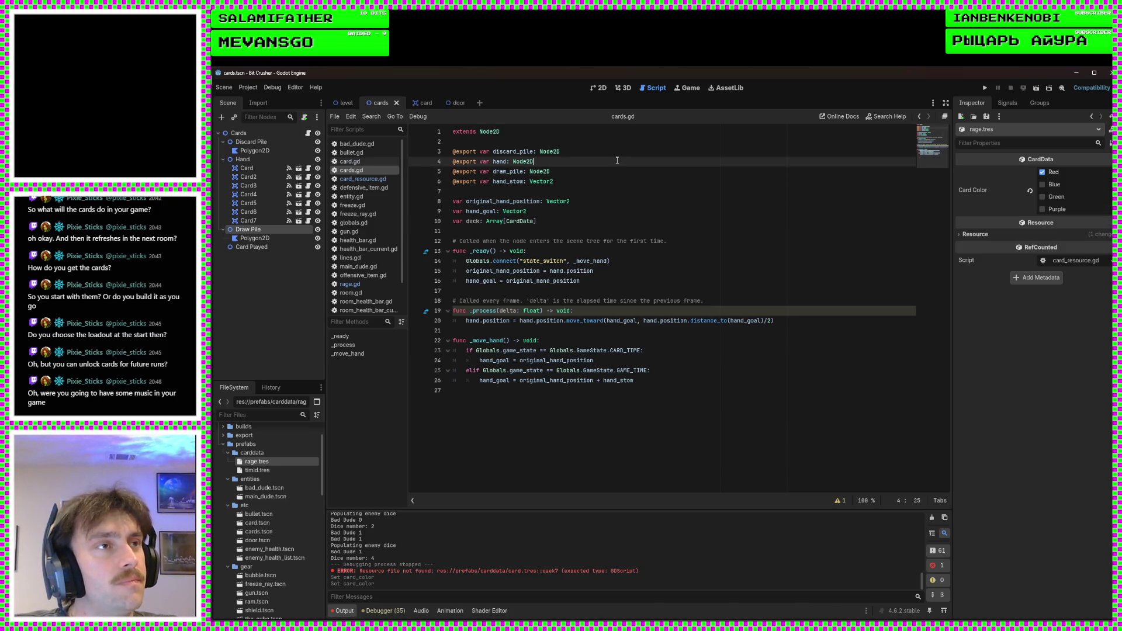
pyautogui.click(565, 217)
pyautogui.press('Up')
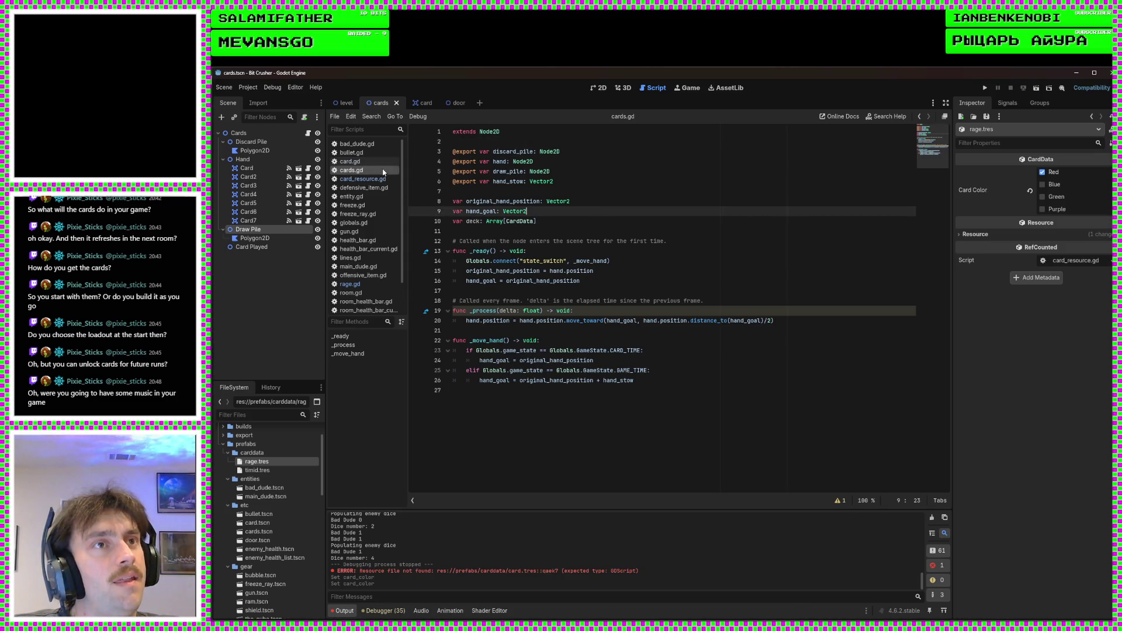
pyautogui.click(363, 161)
pyautogui.click(596, 182)
pyautogui.click(590, 209)
# - Duplicate the scale_vec export line in card.gd
pyautogui.click(590, 206)
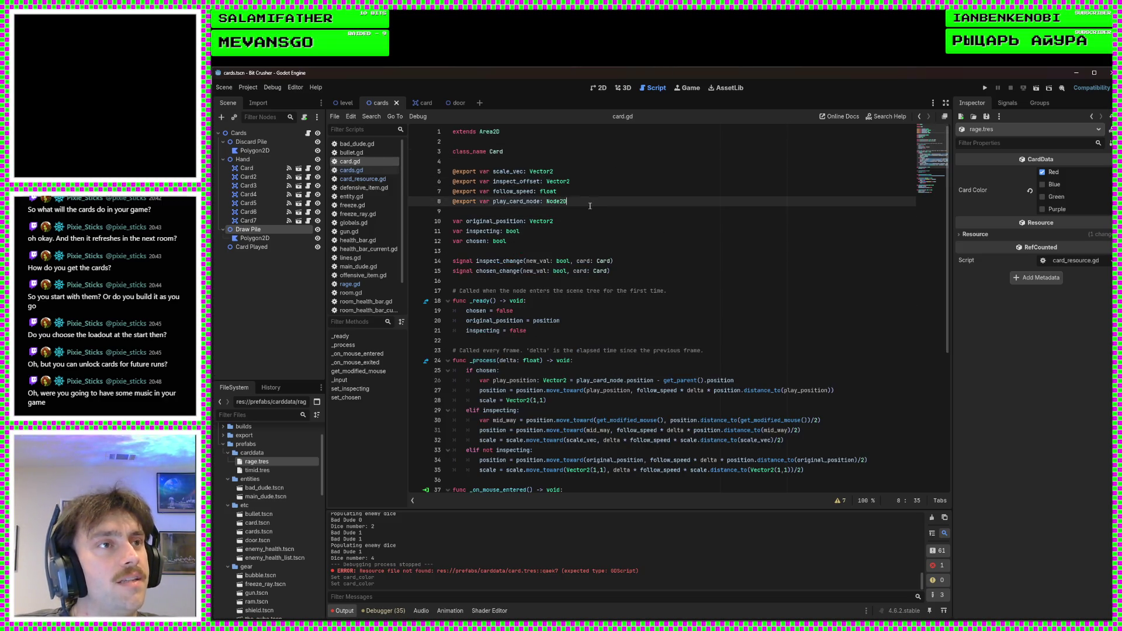
pyautogui.click(525, 170)
pyautogui.hotkey('ctrl', 'c')
pyautogui.press('Up')
pyautogui.hotkey('ctrl', 'v')
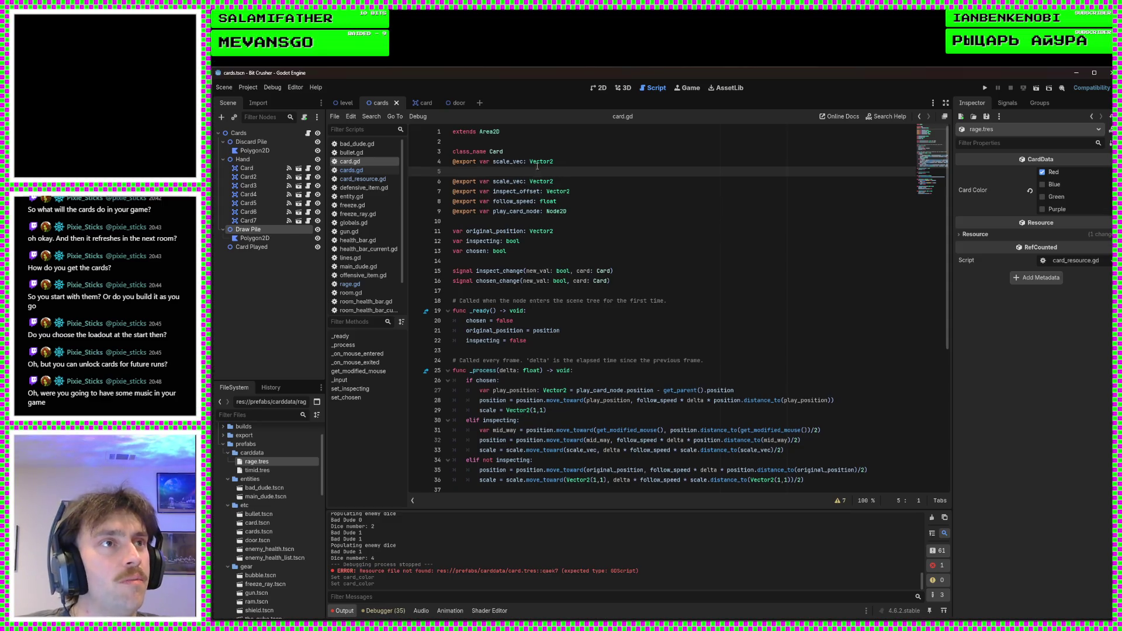
pyautogui.hotkey('ctrl', 'z')
pyautogui.hotkey('ctrl', 'z')
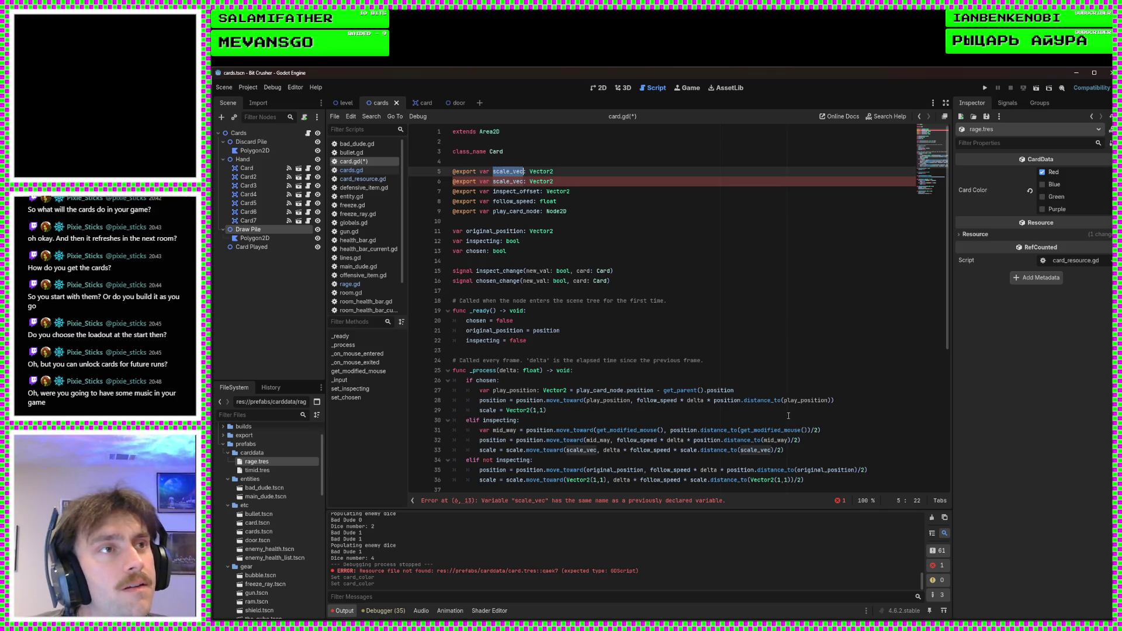
# - Rename the duplicated export to card_data with type CardData and save
pyautogui.click(565, 225)
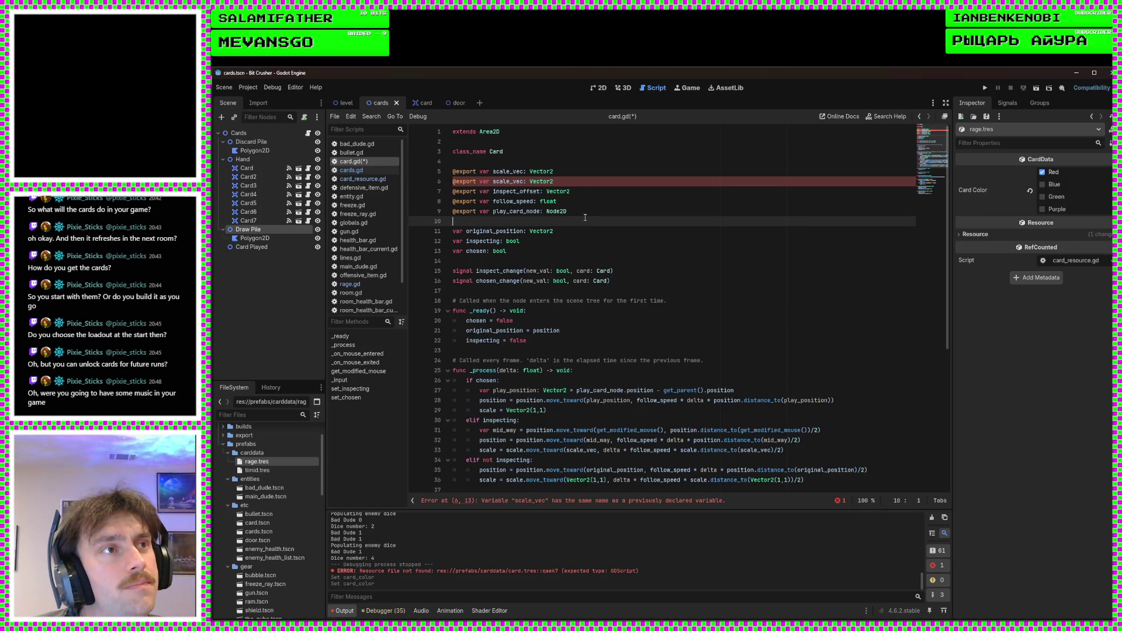
pyautogui.click(559, 172)
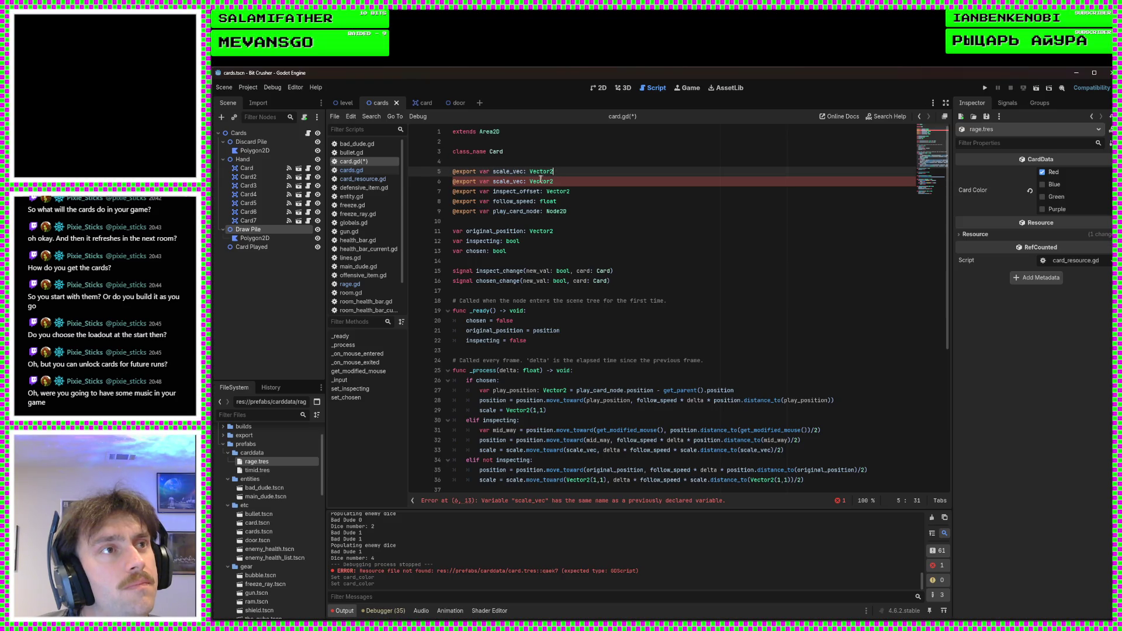
pyautogui.doubleClick(518, 171)
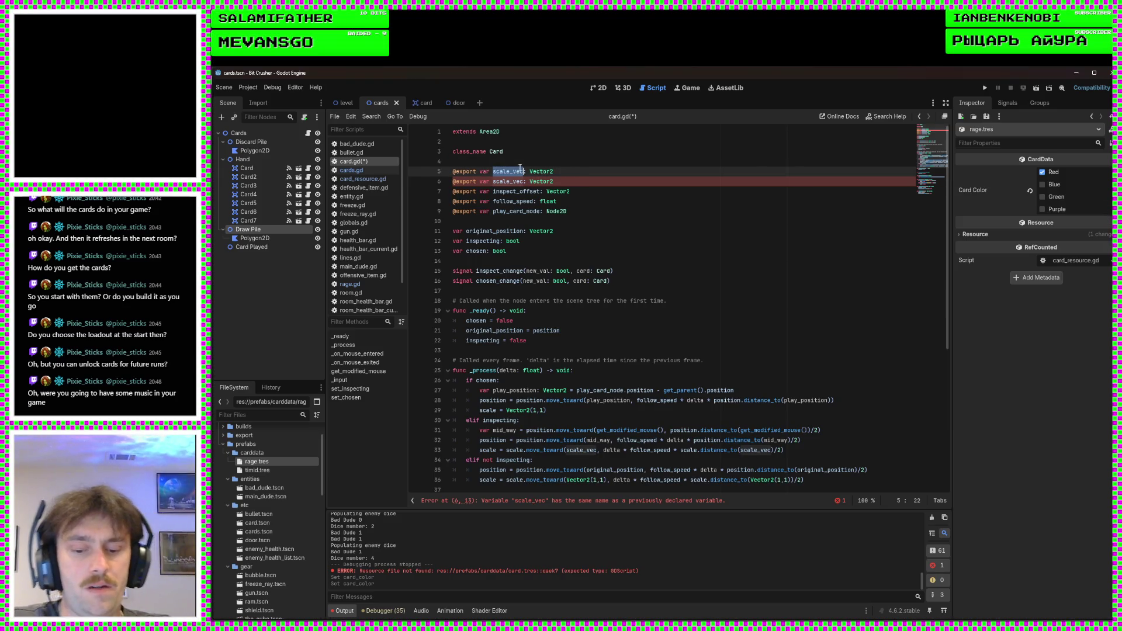
pyautogui.write('card_data')
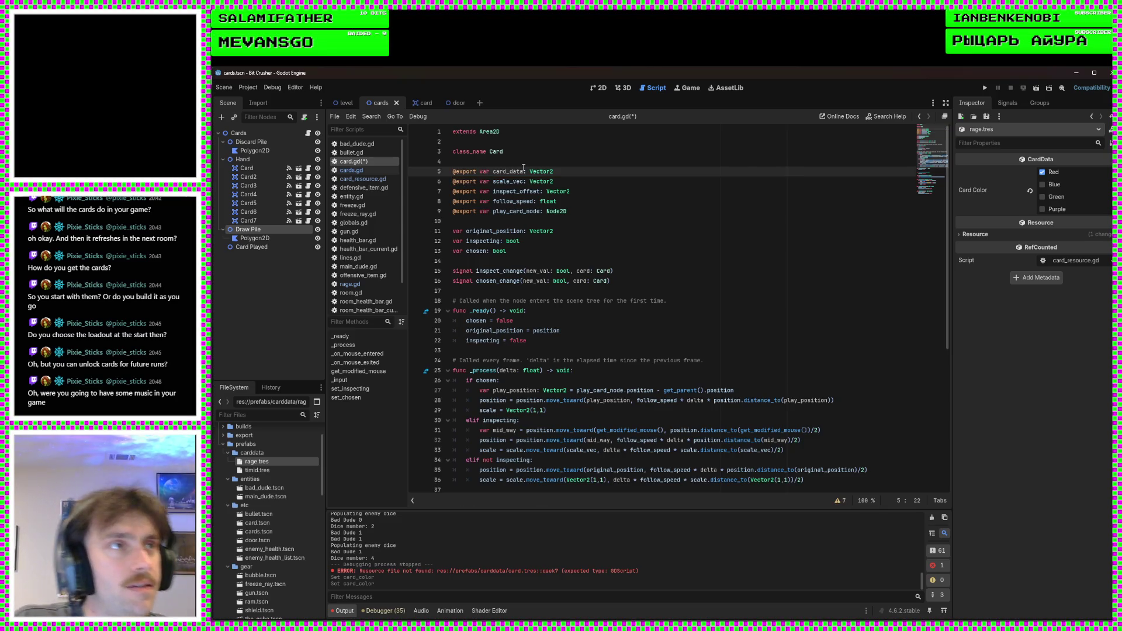
pyautogui.doubleClick(555, 170)
pyautogui.write('Card')
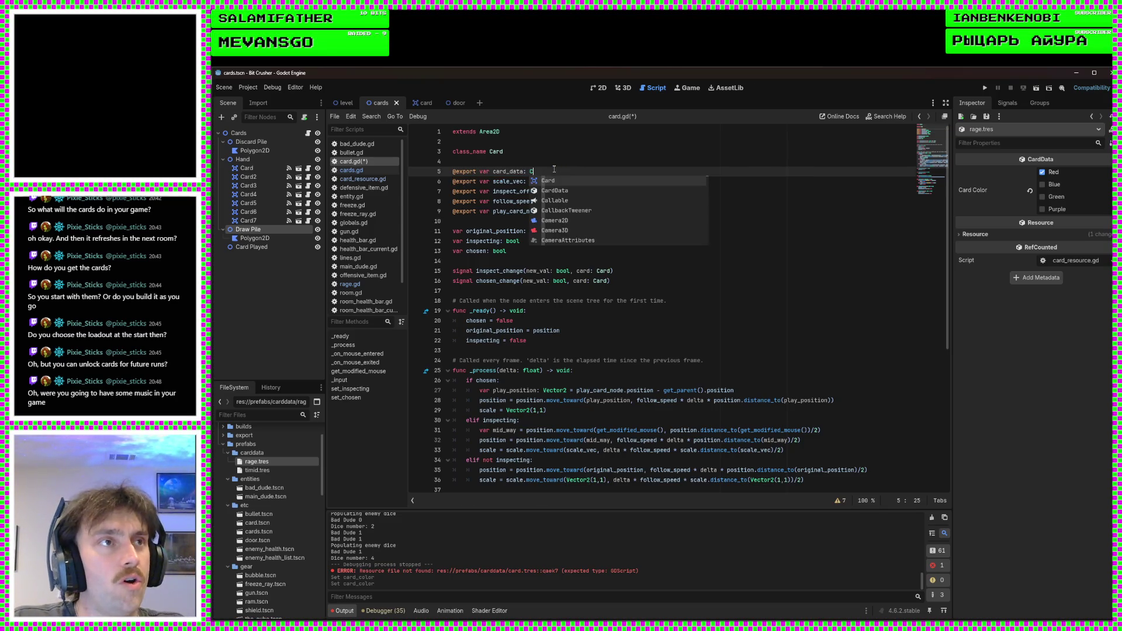
pyautogui.write('Data')
pyautogui.hotkey('ctrl', 's')
pyautogui.click(570, 185)
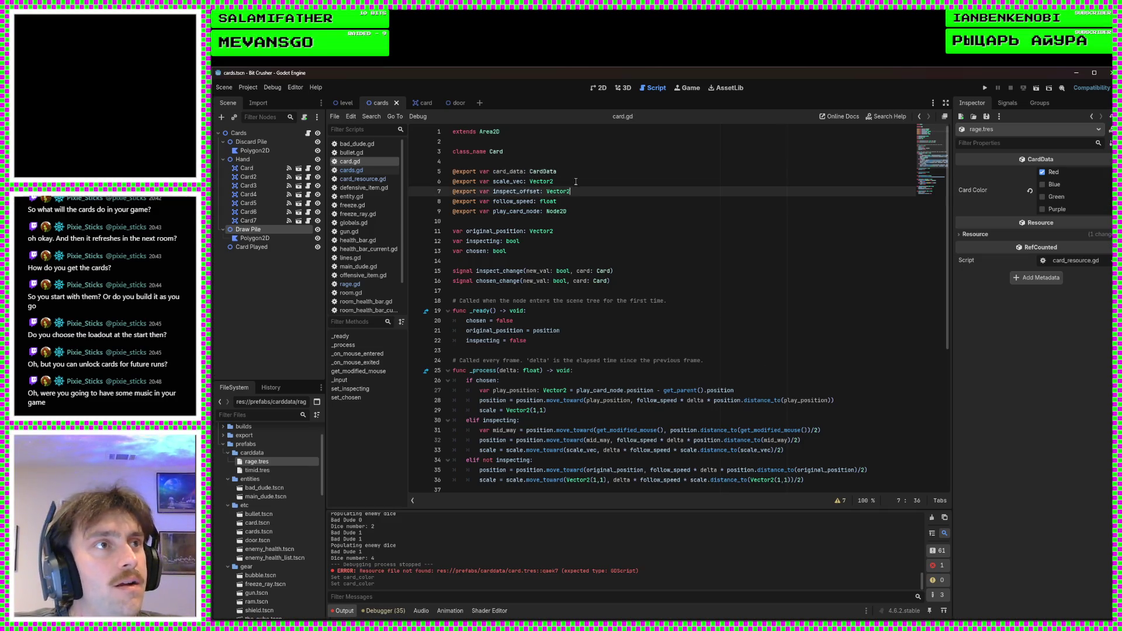
pyautogui.scroll(-2, 760, 327)
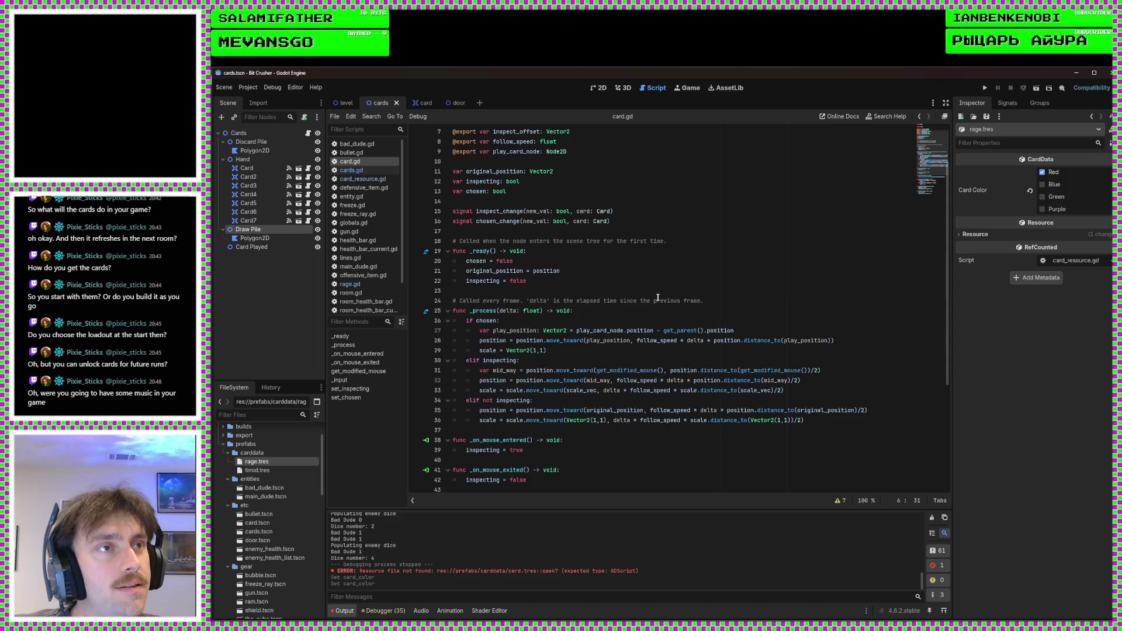
# - Add 'material = card_data.card_color' in _ready after inspecting = false
pyautogui.click(564, 281)
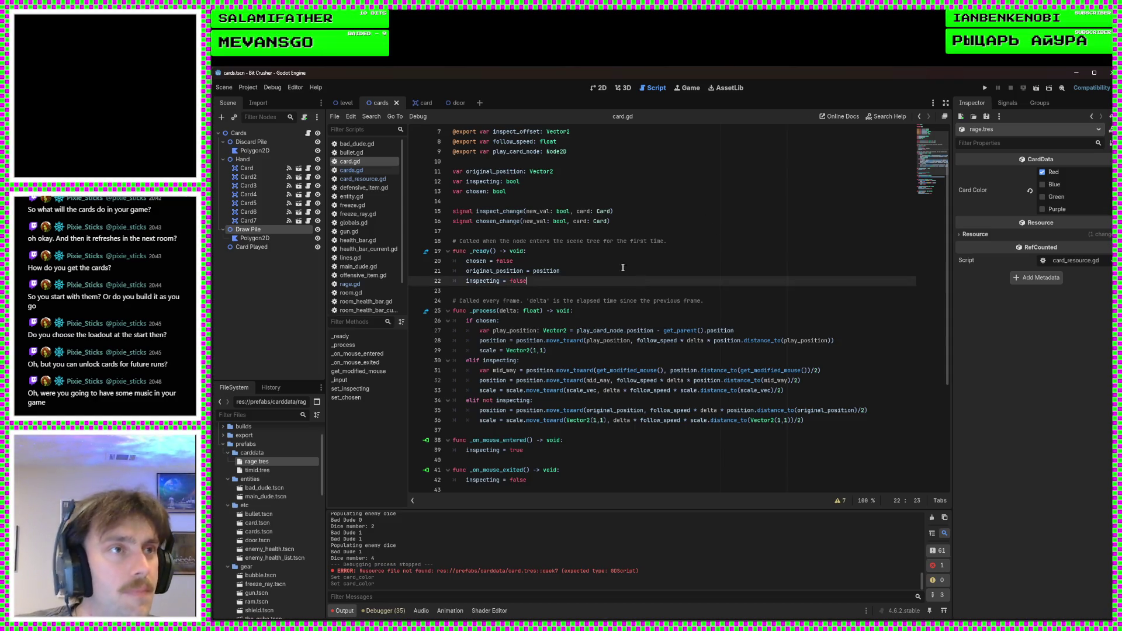
pyautogui.scroll(-1, 564, 248)
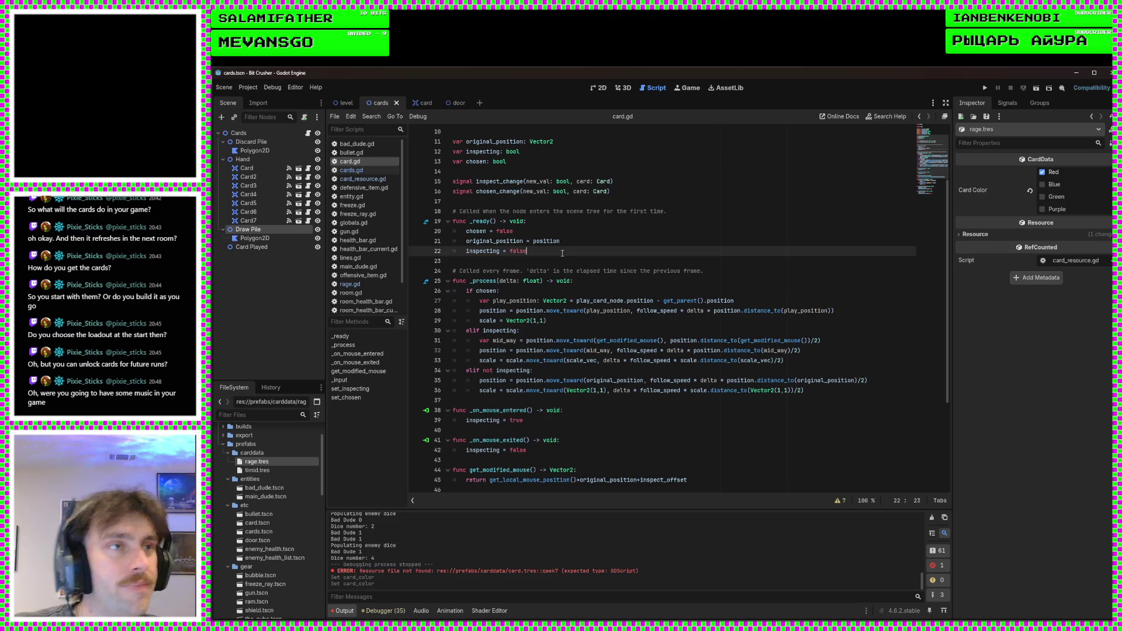
pyautogui.press('Return')
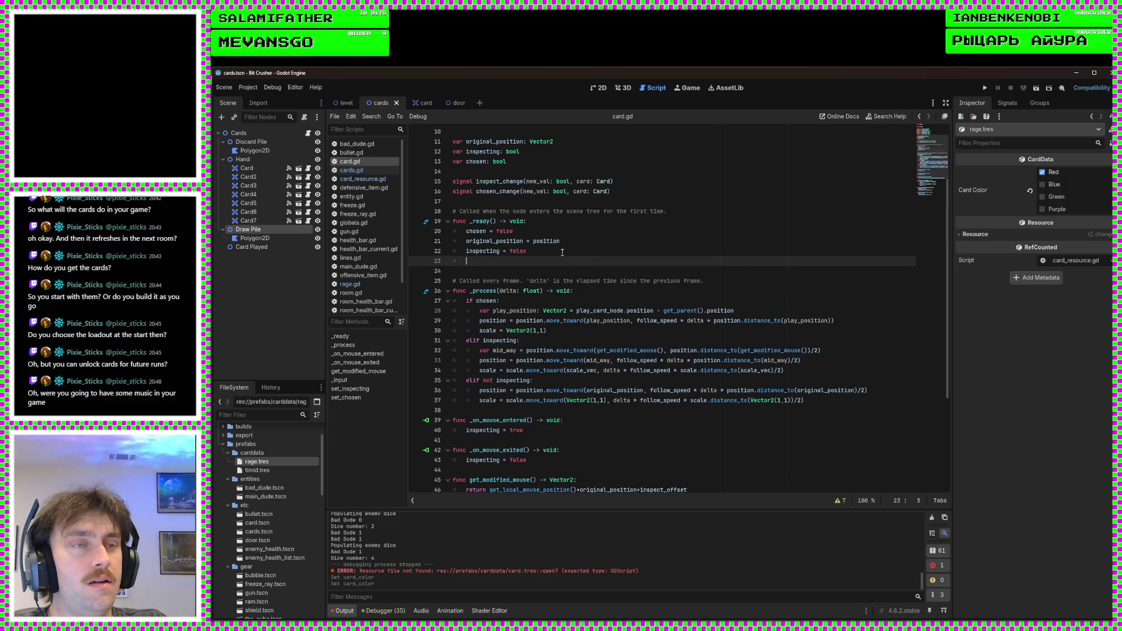
pyautogui.write('aterial')
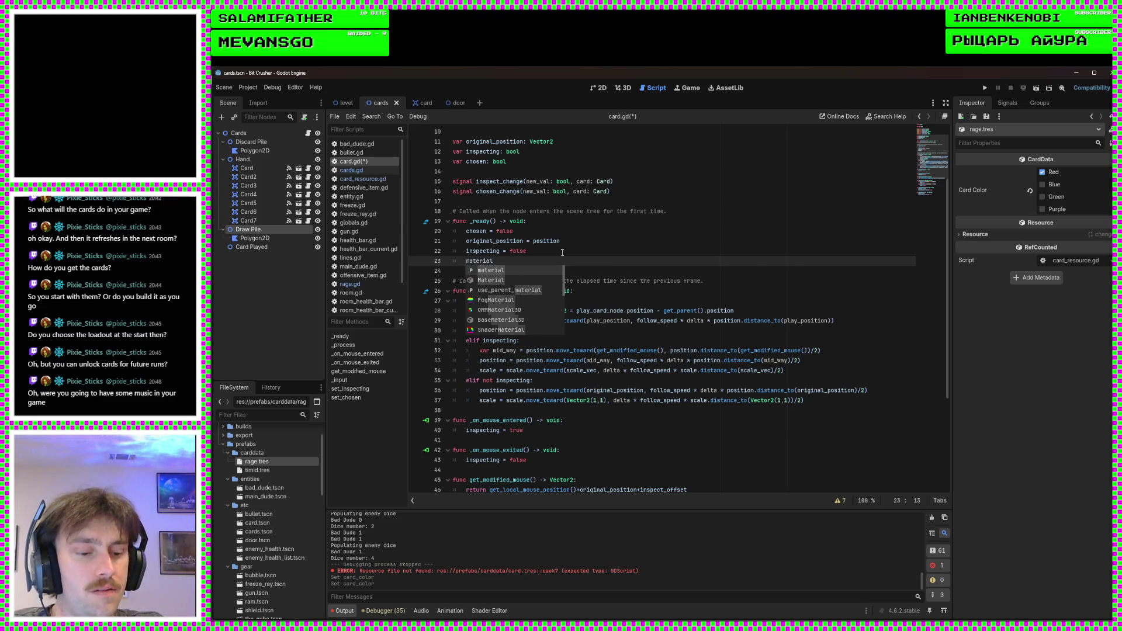
pyautogui.write(' = ')
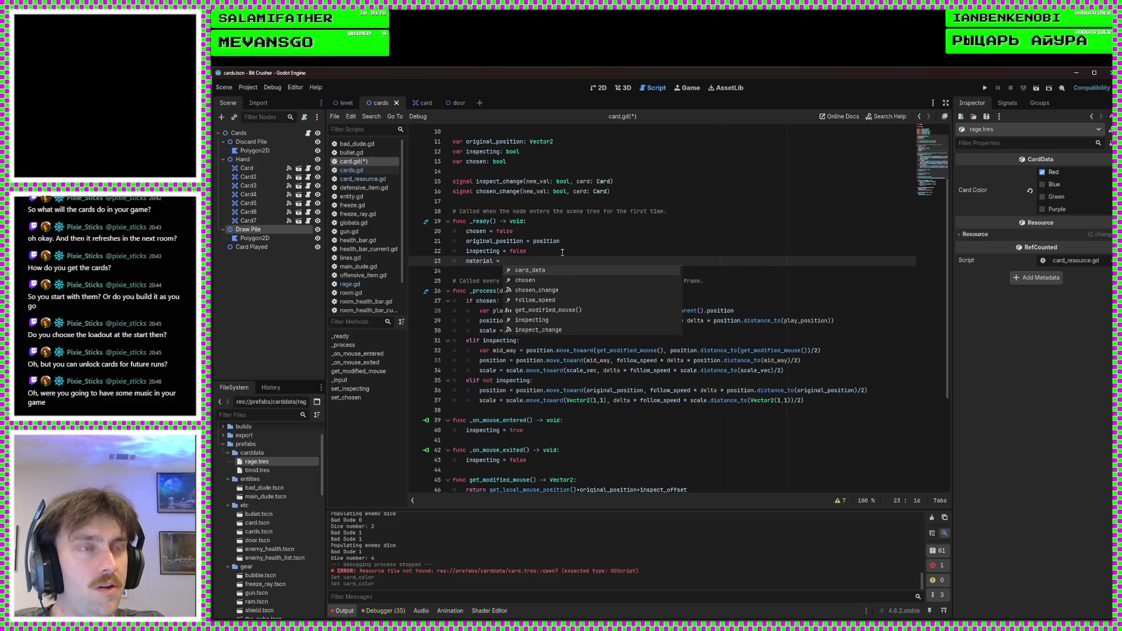
pyautogui.write('ca')
pyautogui.press('Return')
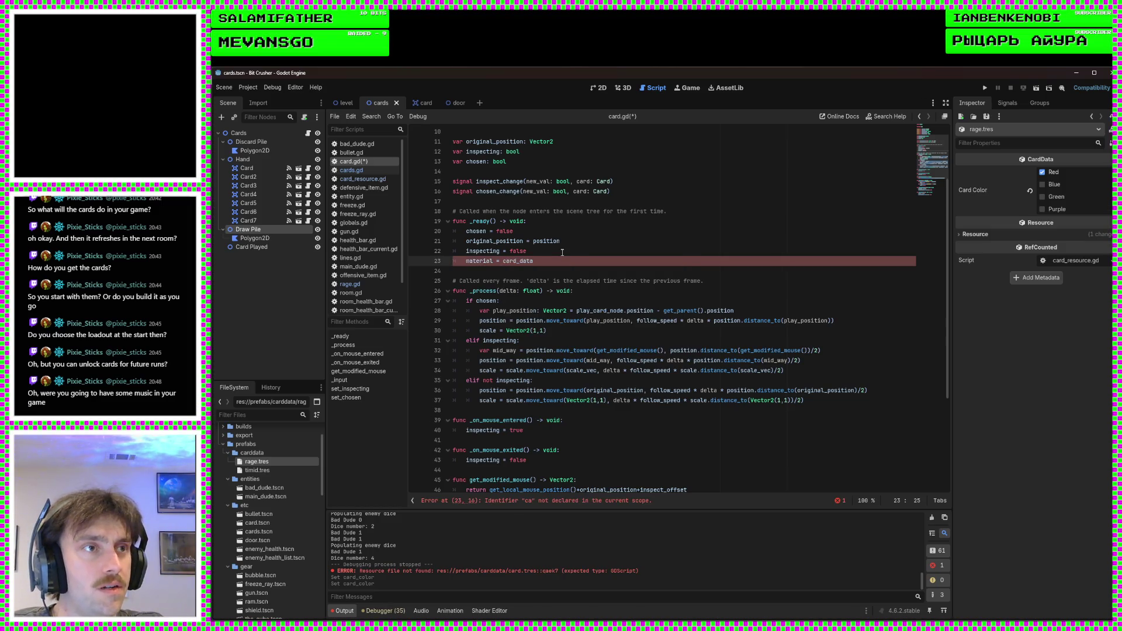
pyautogui.write('.ca')
pyautogui.press('Return')
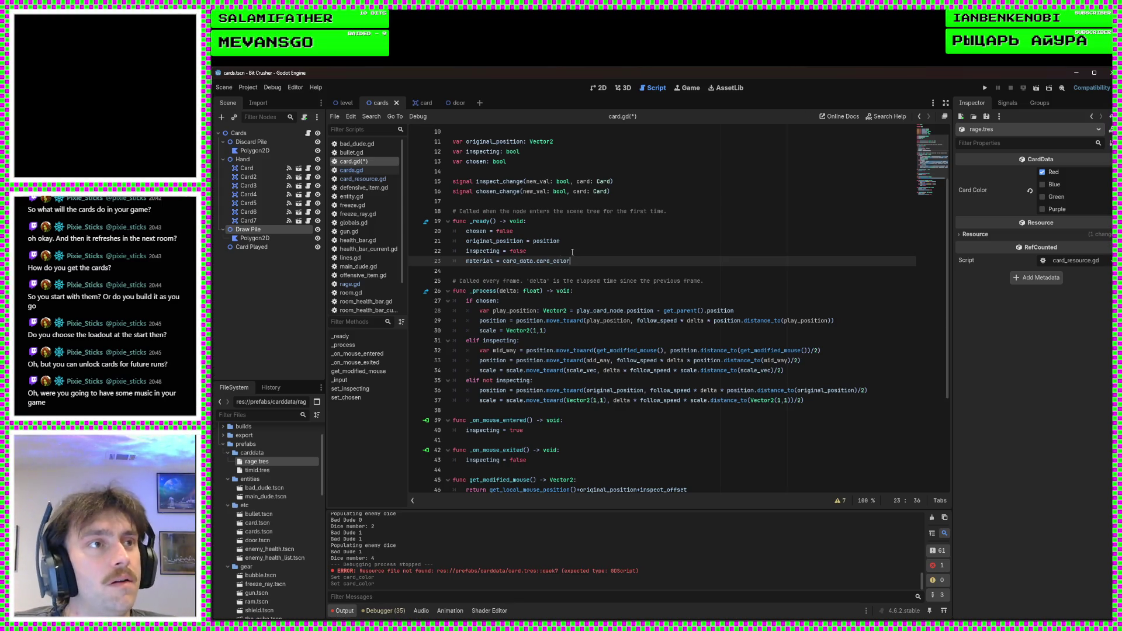
# - Delete the stray 'sw' text and blank line so the material line follows inspecting = false
pyautogui.click(572, 252)
pyautogui.press('Return')
pyautogui.write('sw')
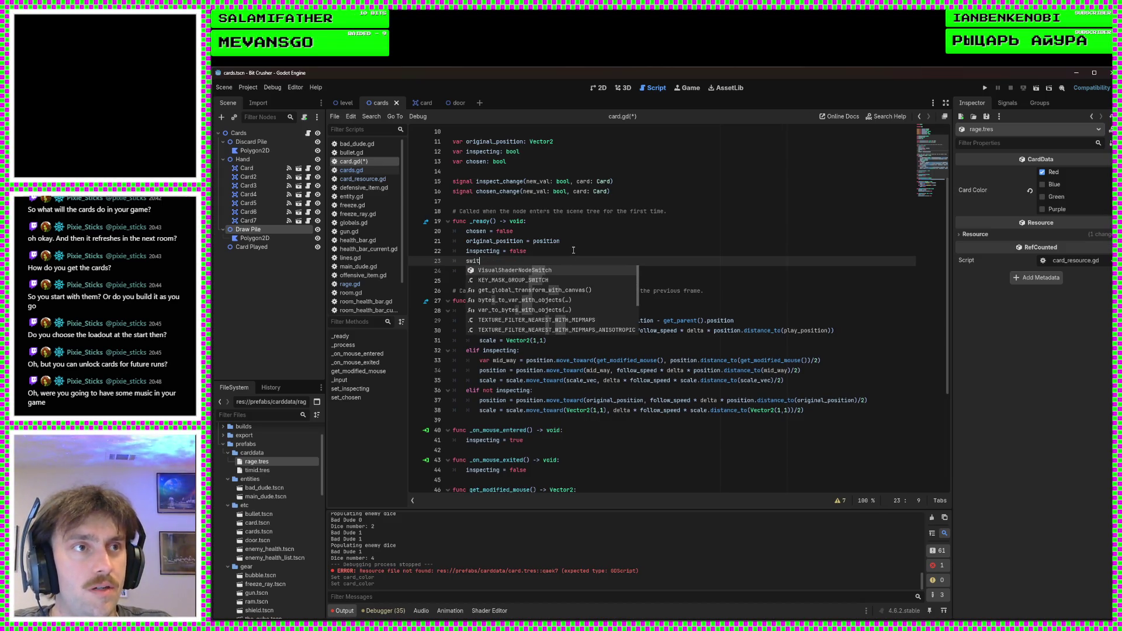
pyautogui.press('BackSpace')
pyautogui.press('BackSpace')
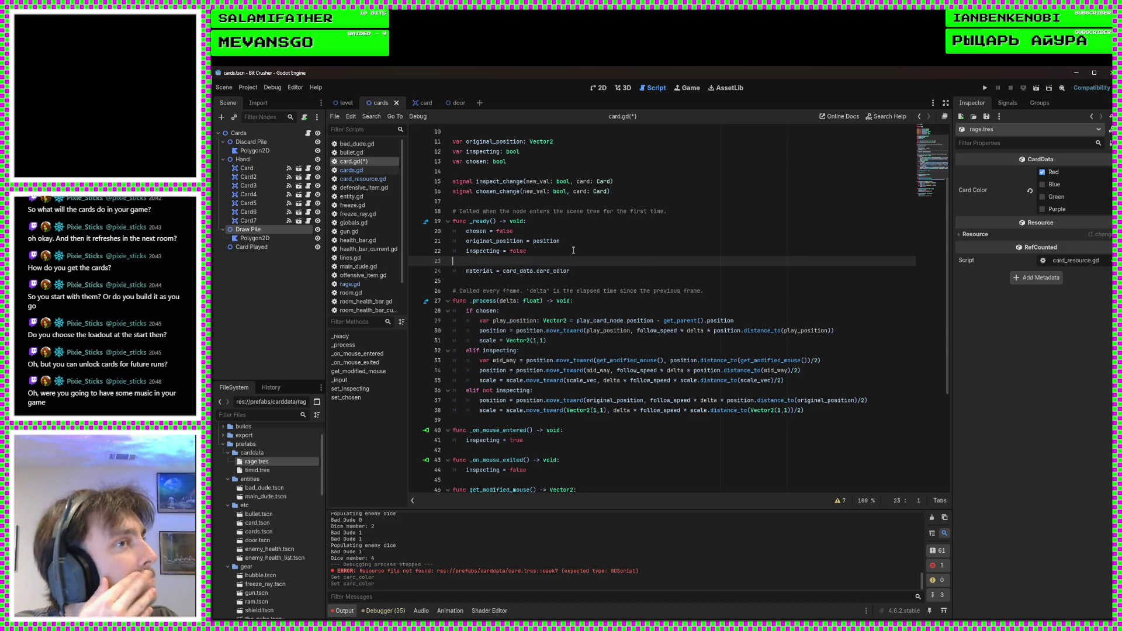
pyautogui.press('BackSpace')
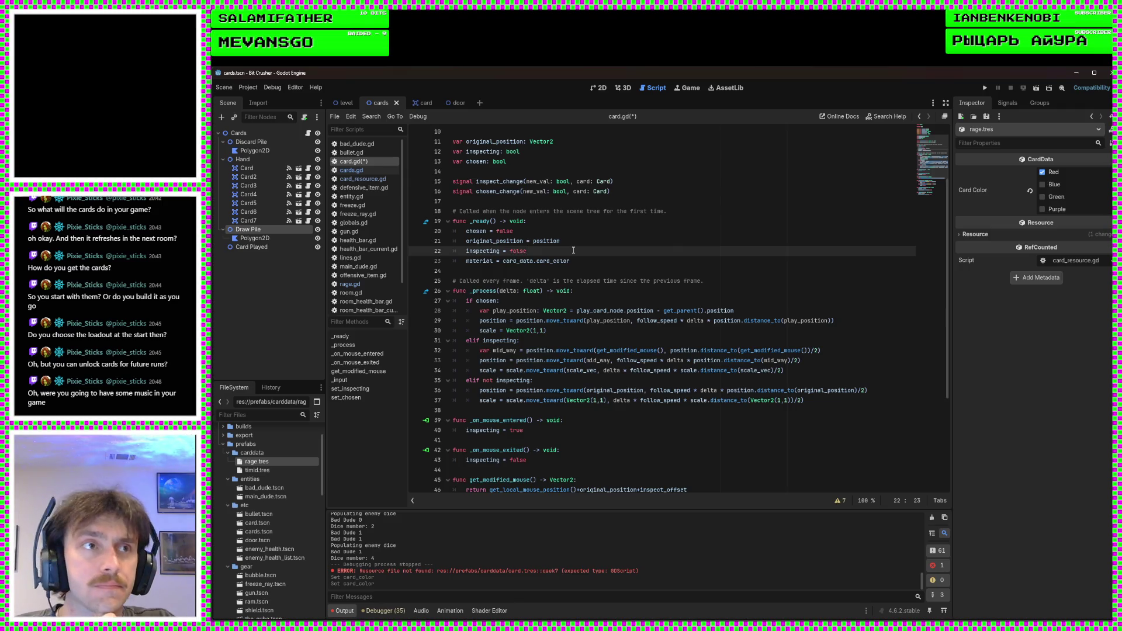
pyautogui.press('Return')
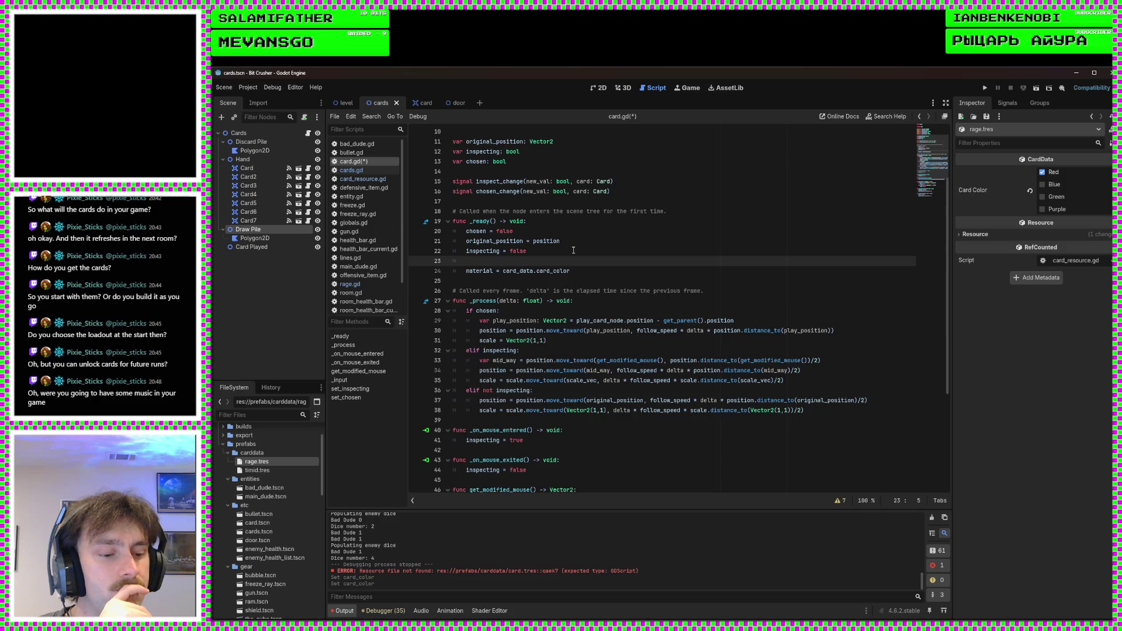
pyautogui.press('BackSpace')
pyautogui.press('BackSpace')
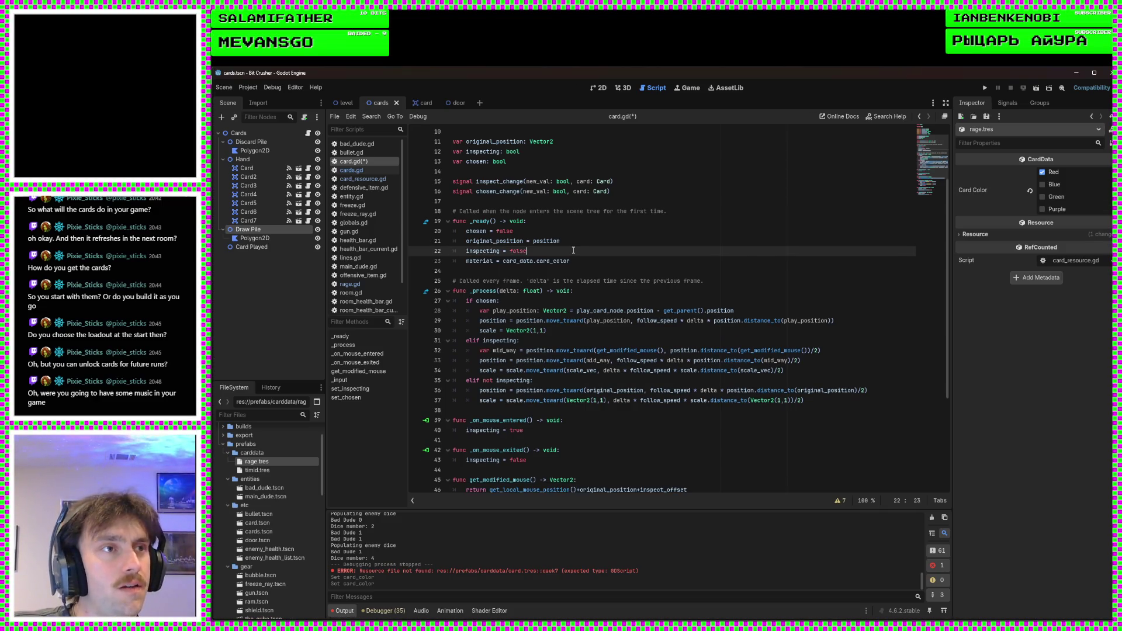
pyautogui.press('Down')
pyautogui.press('Left')
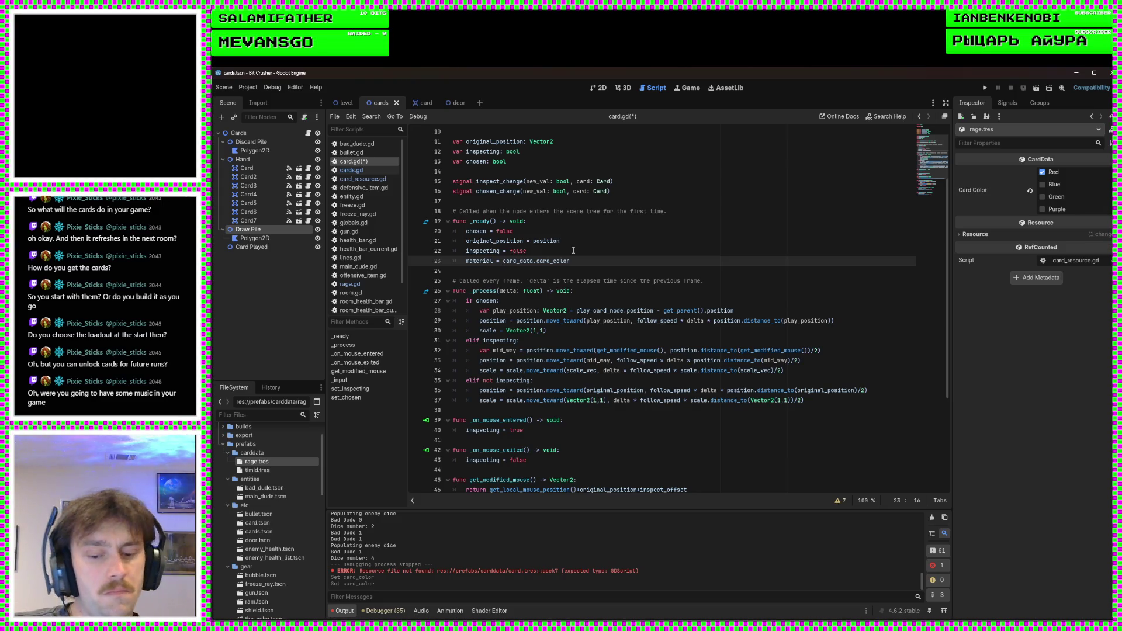
# - Try wrapping card_data.card_color in Color() with a 255 multiplier, then remove that attempt
pyautogui.write('Colo')
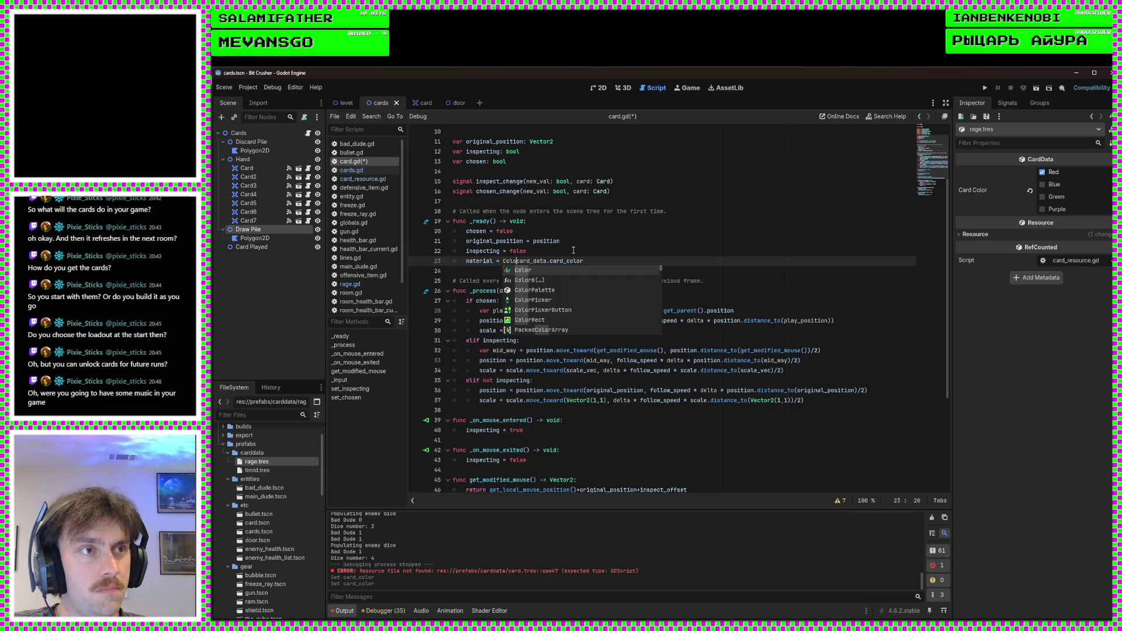
pyautogui.press('Return')
pyautogui.write('(')
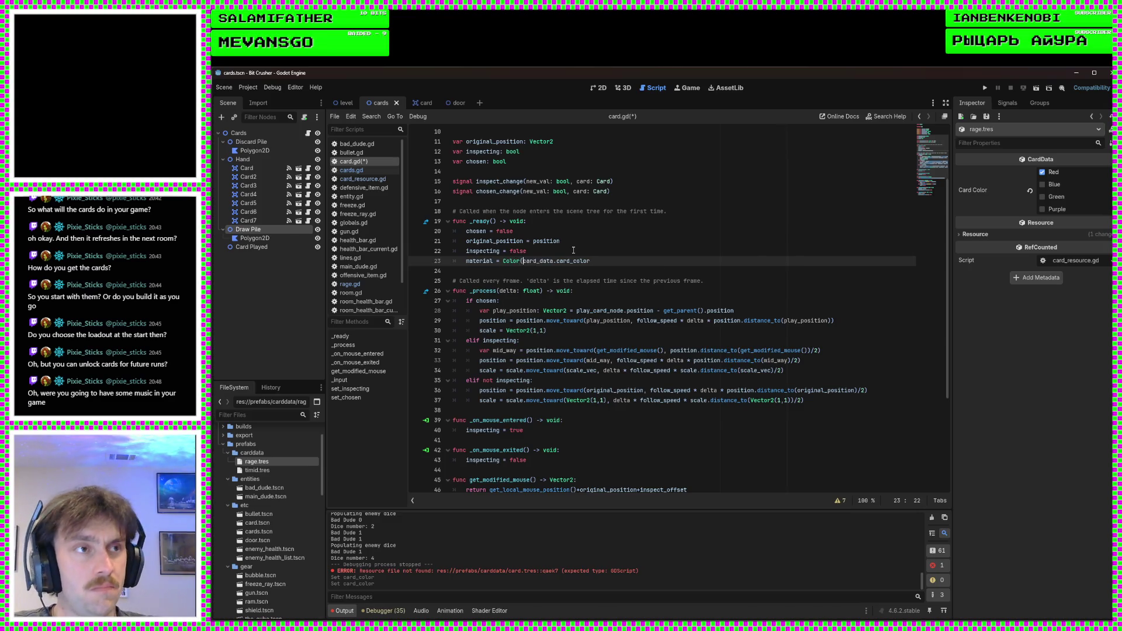
pyautogui.press('End')
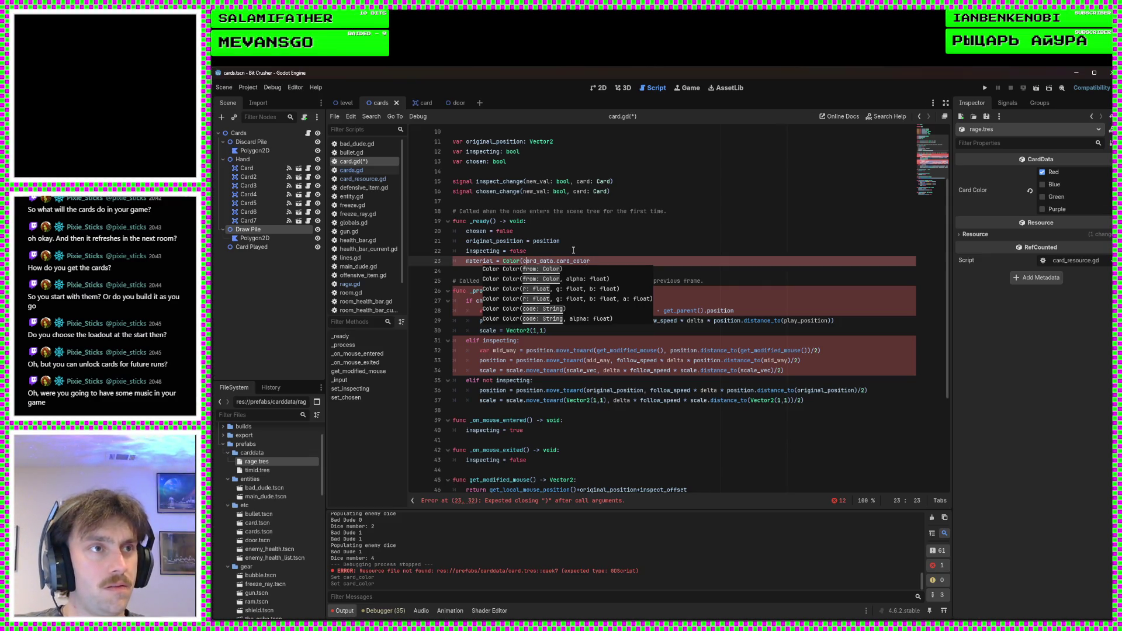
pyautogui.write('255 ')
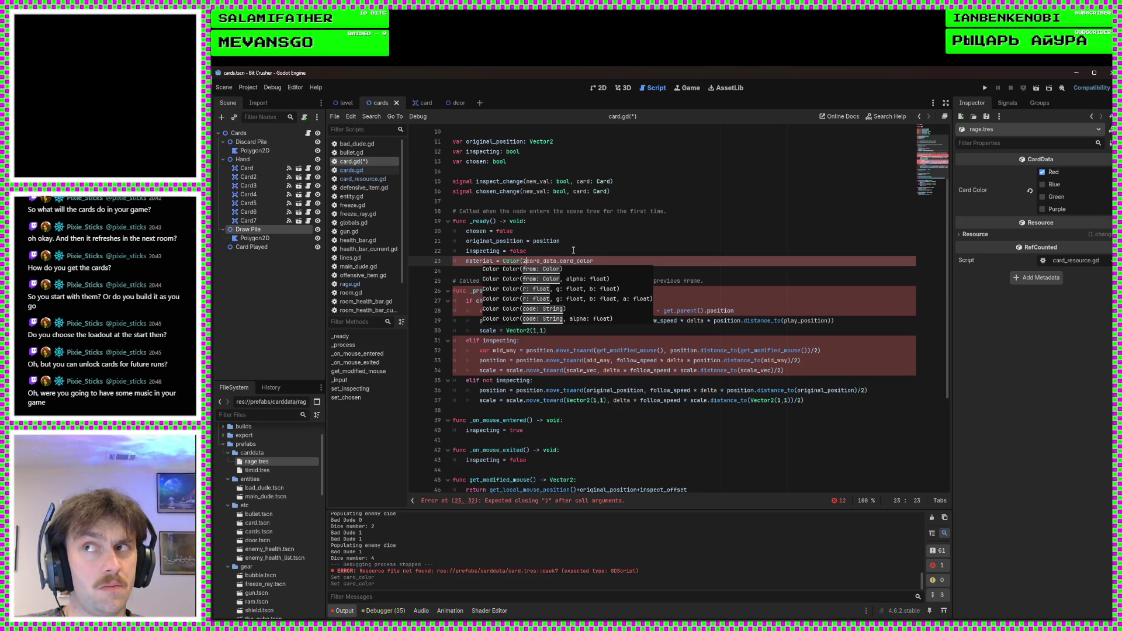
pyautogui.write('*')
pyautogui.press('BackSpace')
pyautogui.press('BackSpace')
pyautogui.press('BackSpace')
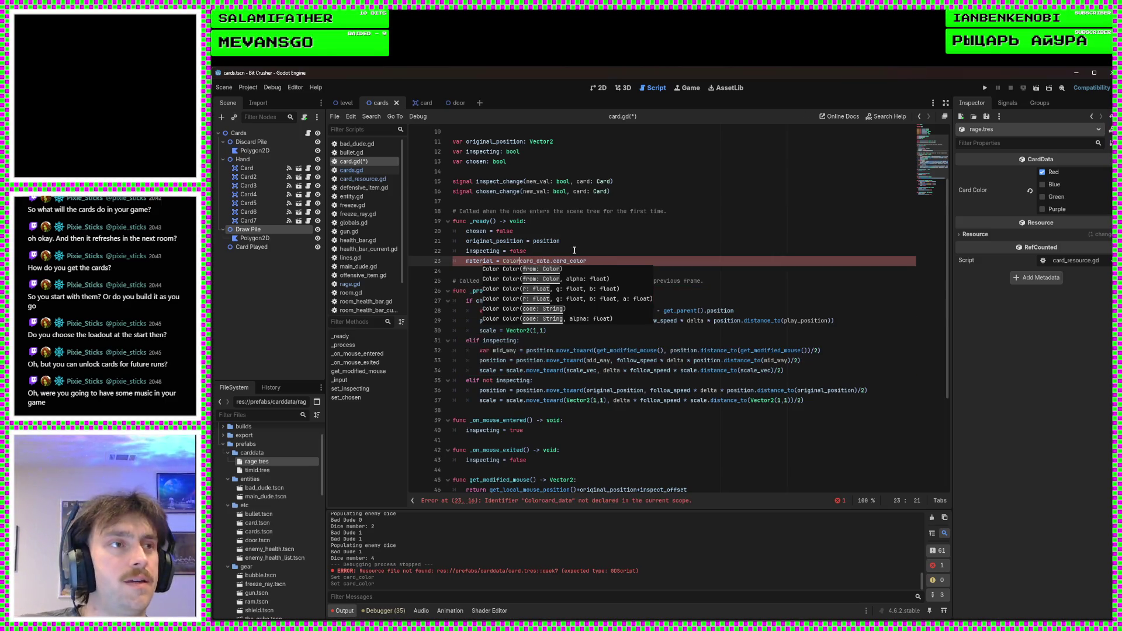
# - Delete line 23's material assignment from _ready and save card.gd
pyautogui.press('End')
pyautogui.hotkey('shift', 'Home')
pyautogui.press('BackSpace')
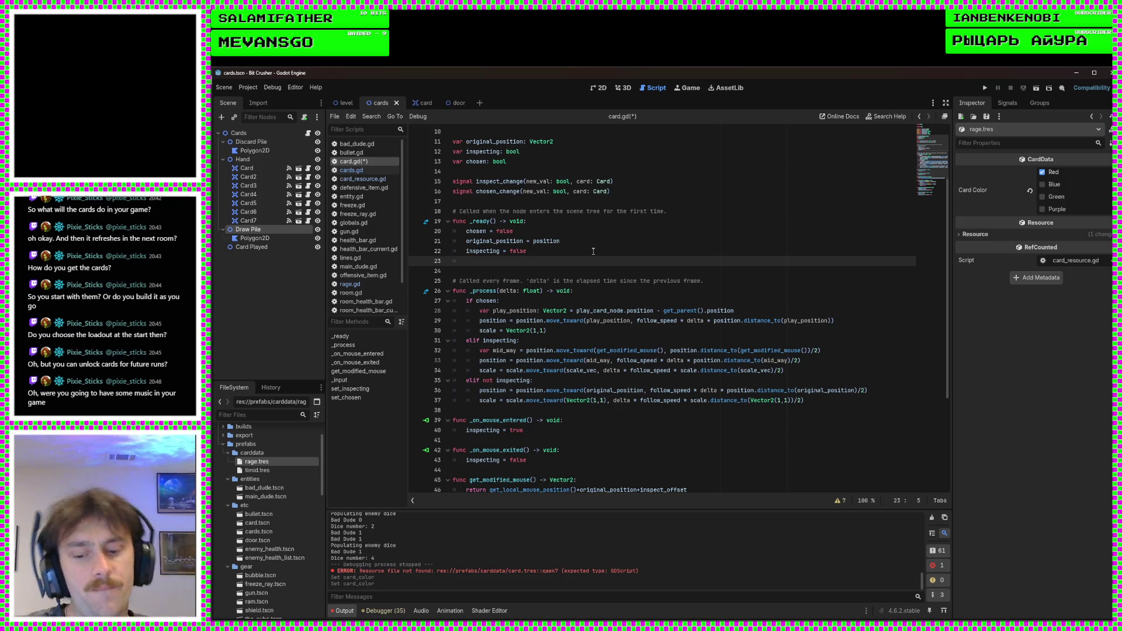
pyautogui.write('it')
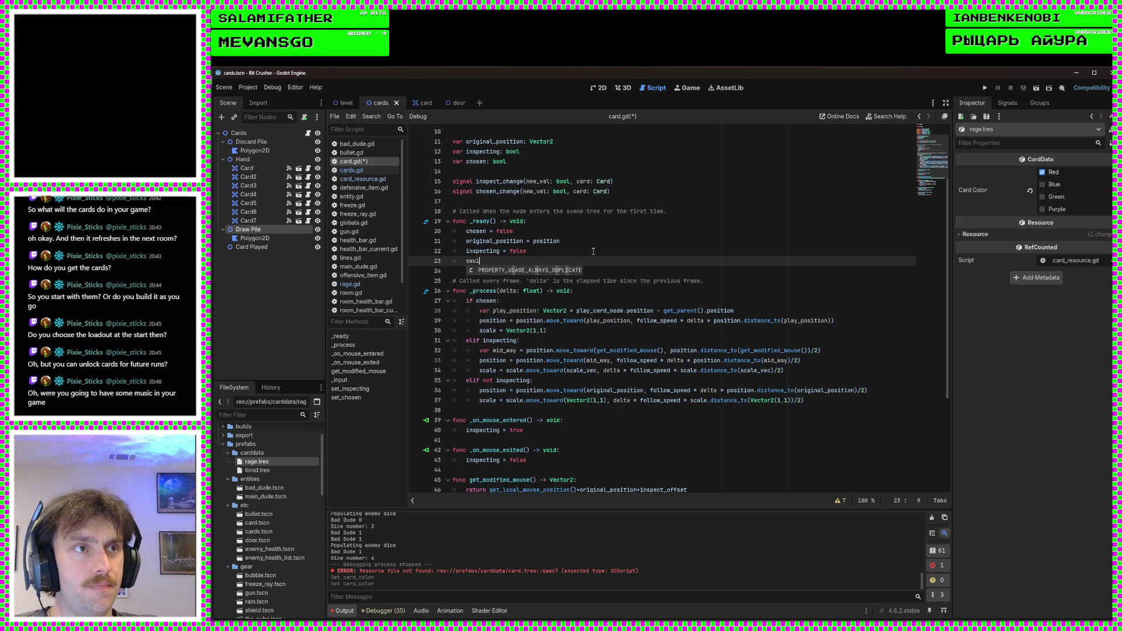
pyautogui.press('BackSpace')
pyautogui.press('BackSpace')
pyautogui.press('BackSpace')
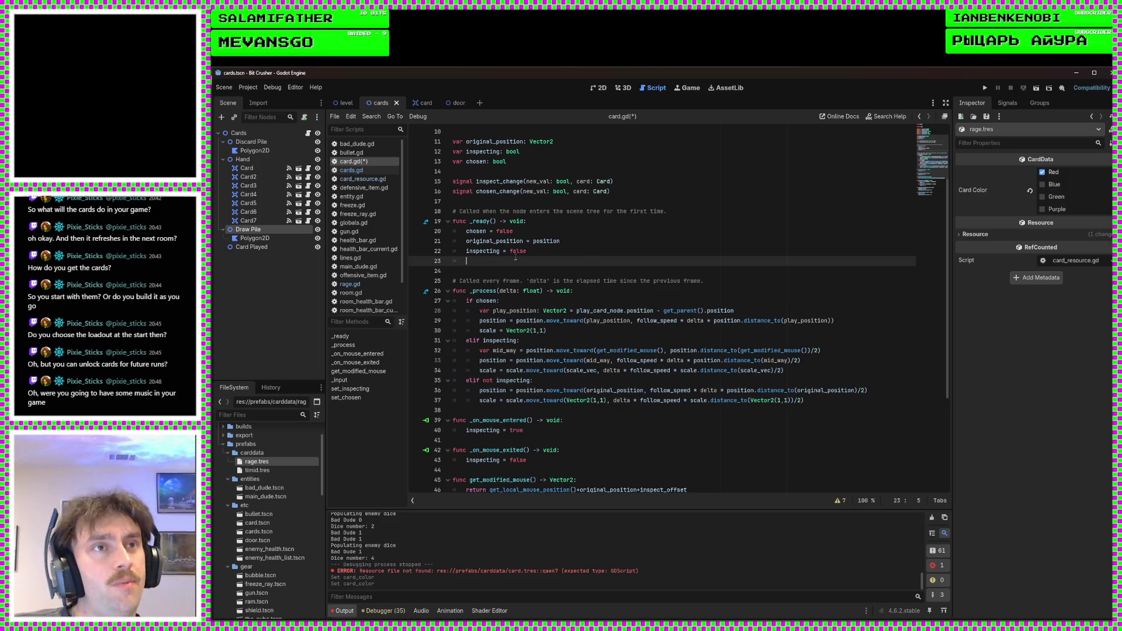
pyautogui.click(589, 298)
pyautogui.hotkey('ctrl', 's')
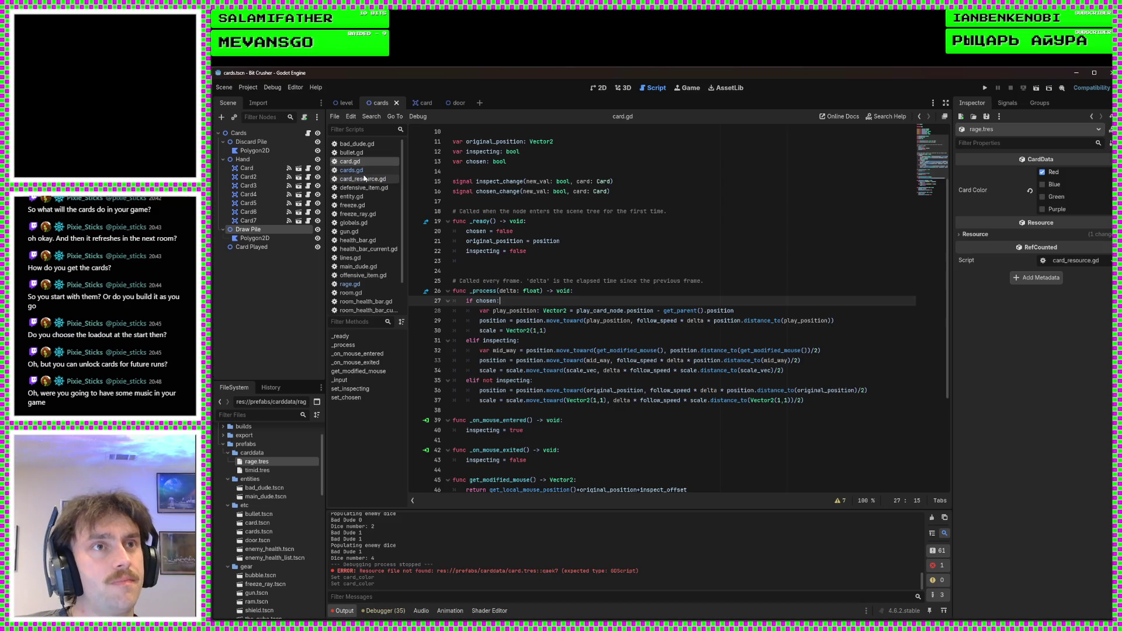
pyautogui.click(358, 179)
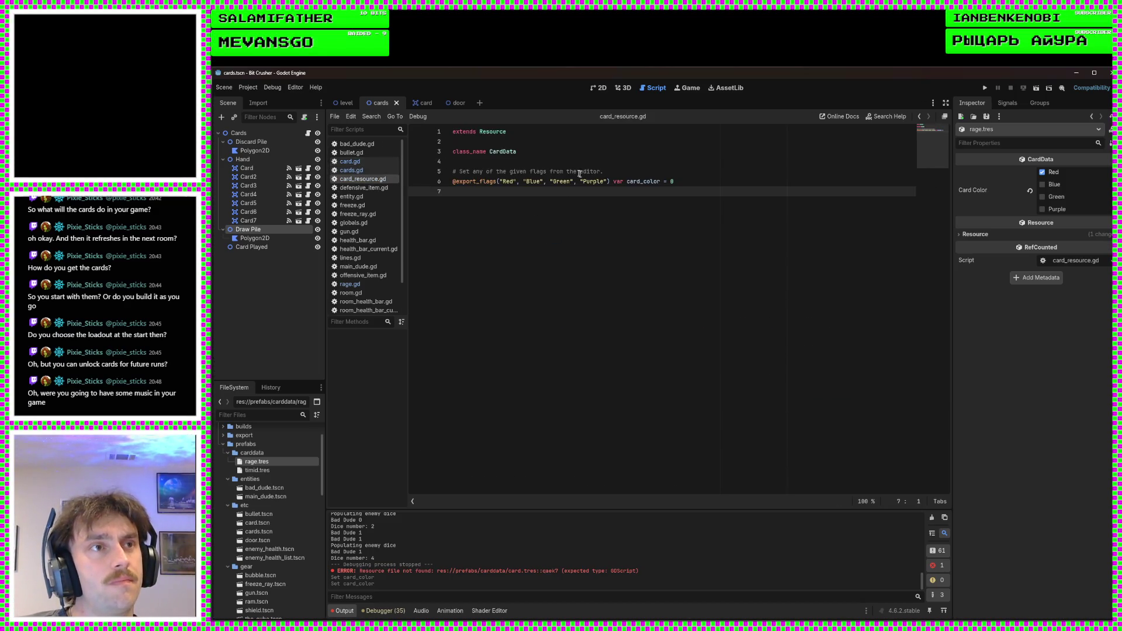
pyautogui.click(497, 181)
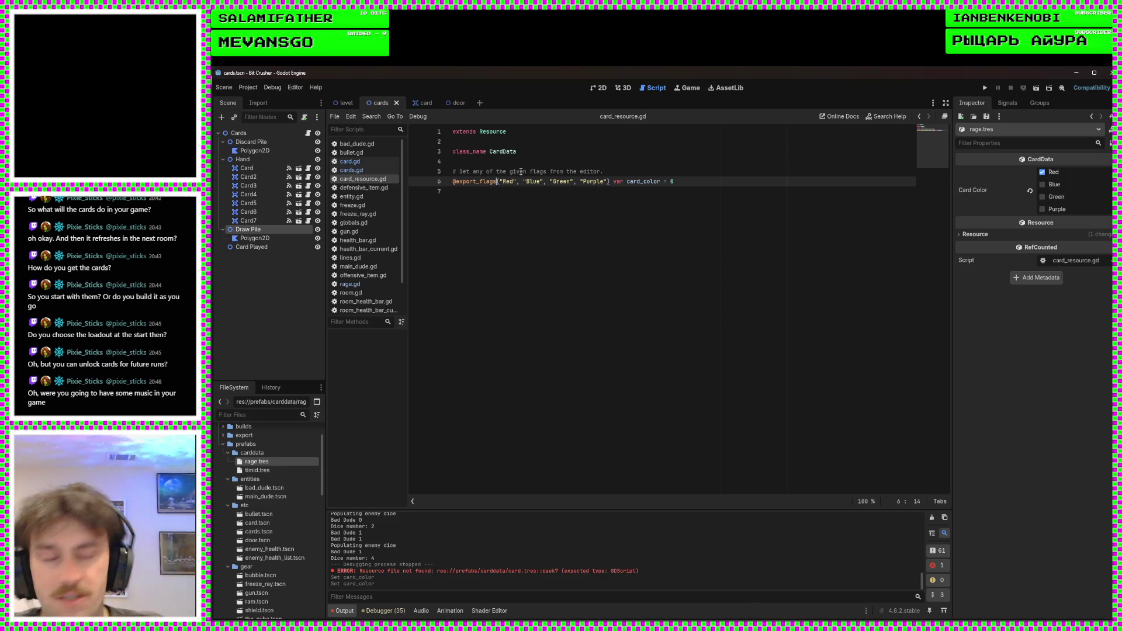
pyautogui.press('BackSpace')
pyautogui.press('BackSpace')
pyautogui.press('BackSpace')
pyautogui.press('BackSpace')
pyautogui.press('BackSpace')
pyautogui.write('enum')
pyautogui.click(697, 177)
pyautogui.press('BackSpace')
pyautogui.press('BackSpace')
pyautogui.press('BackSpace')
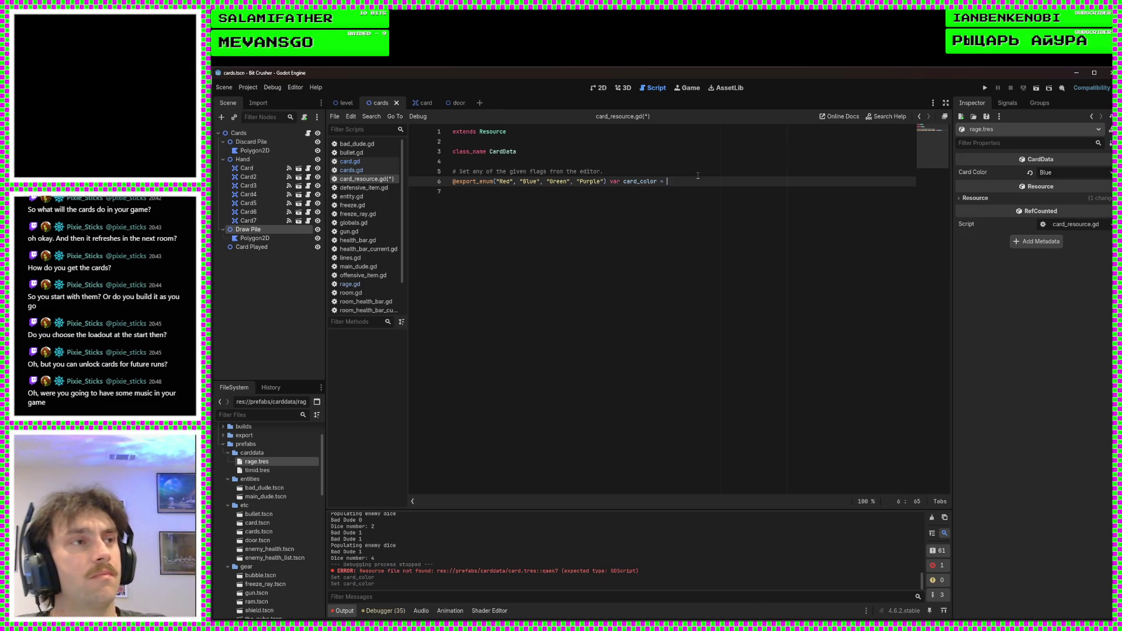
pyautogui.write(': String')
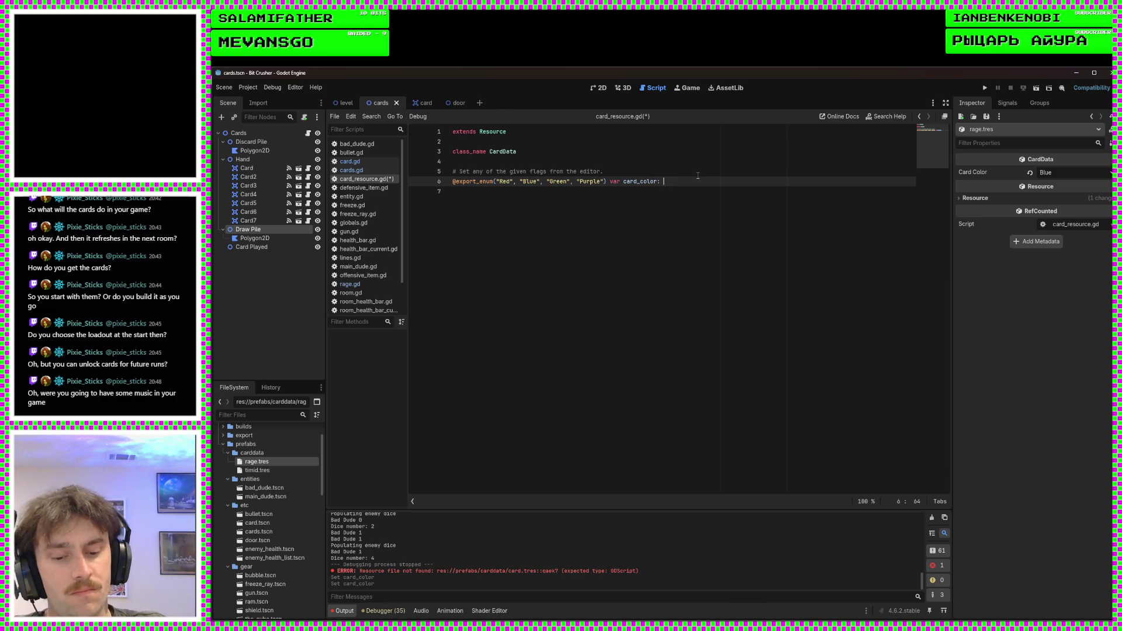
pyautogui.click(698, 172)
pyautogui.hotkey('ctrl', 's')
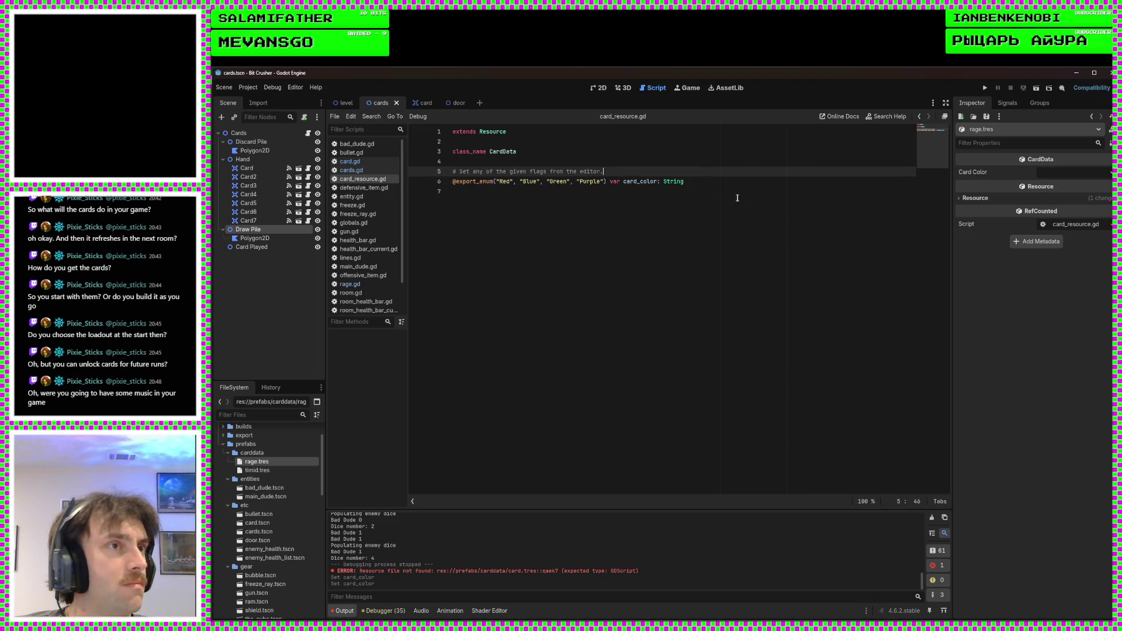
# - Set rage.tres Card Color to Red and timid.tres Card Color to Blue, and save
pyautogui.click(276, 470)
pyautogui.click(257, 461)
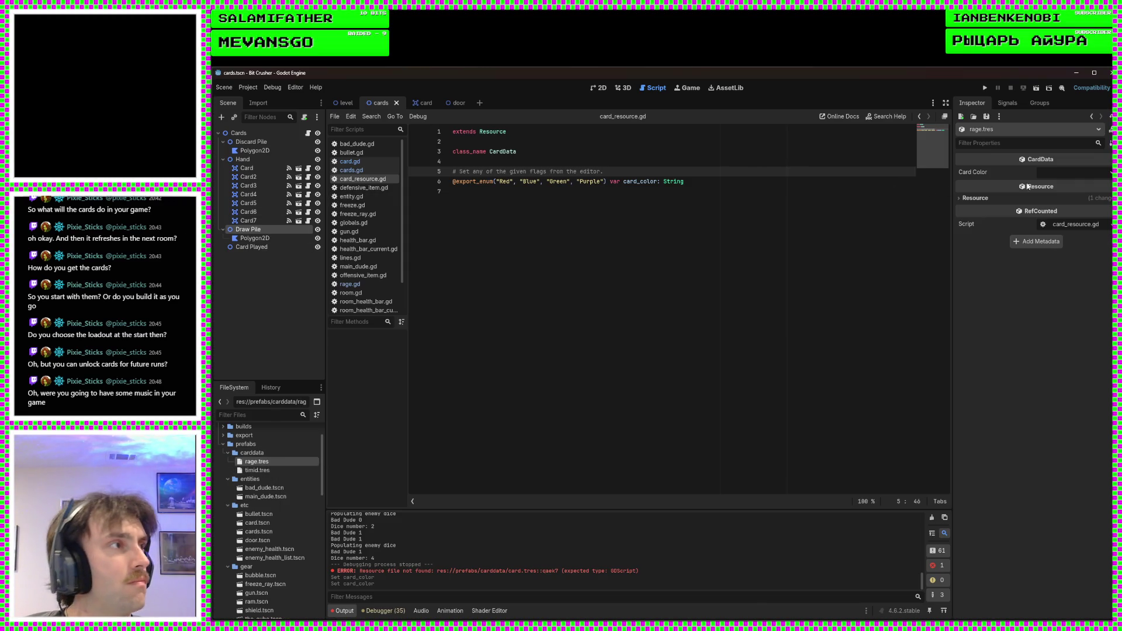
pyautogui.click(1075, 171)
pyautogui.click(1059, 187)
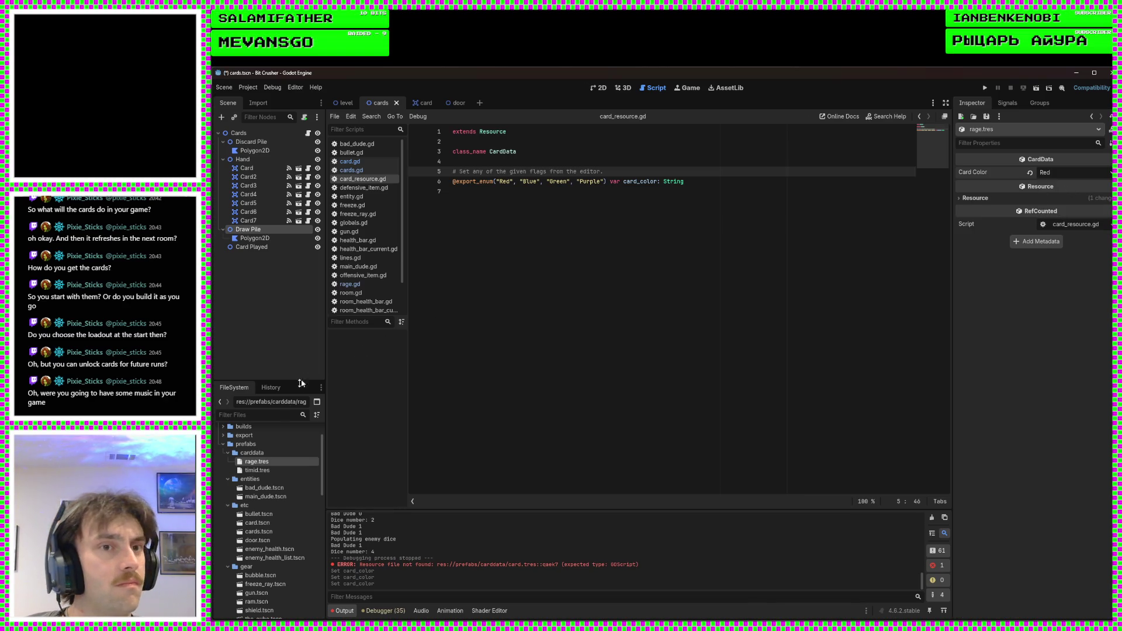
pyautogui.click(304, 471)
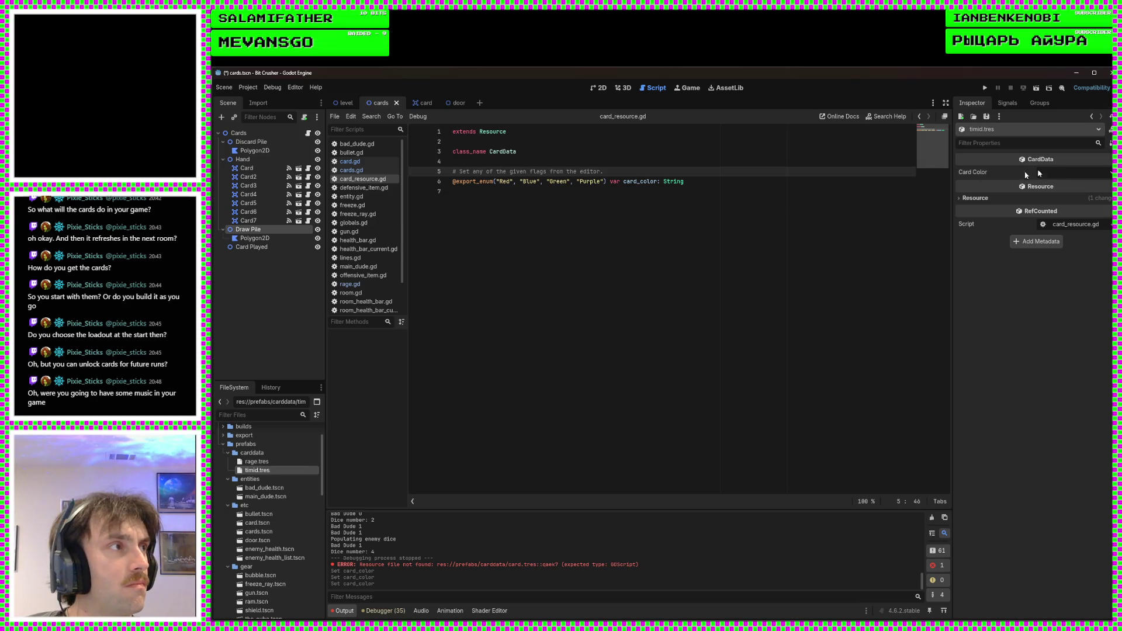
pyautogui.click(1062, 174)
pyautogui.click(1058, 195)
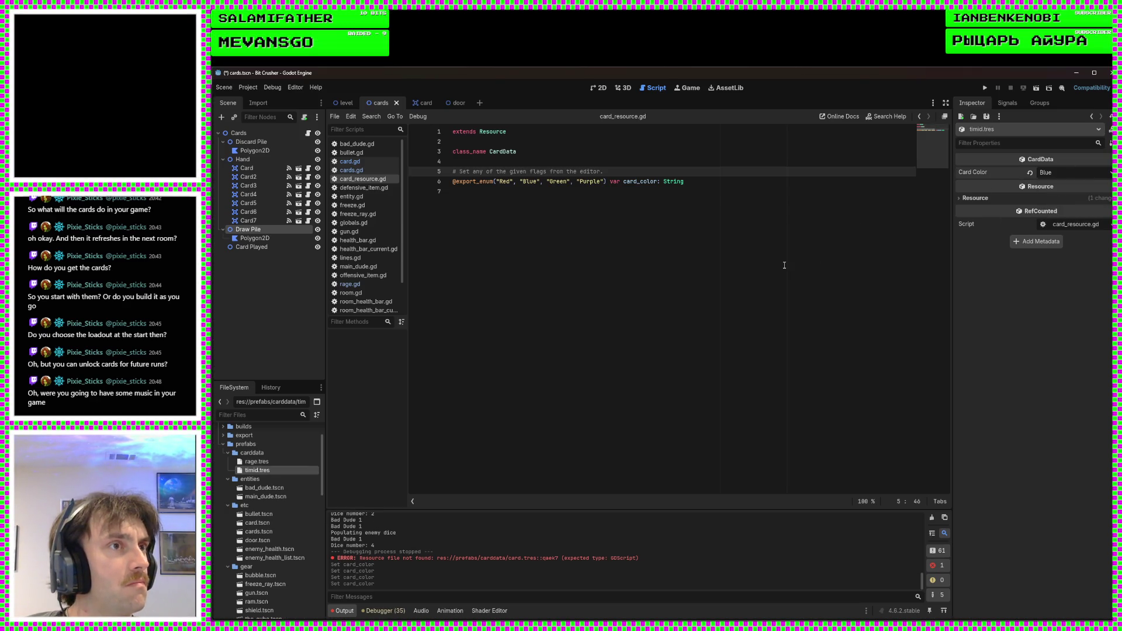
pyautogui.click(555, 258)
pyautogui.hotkey('ctrl', 's')
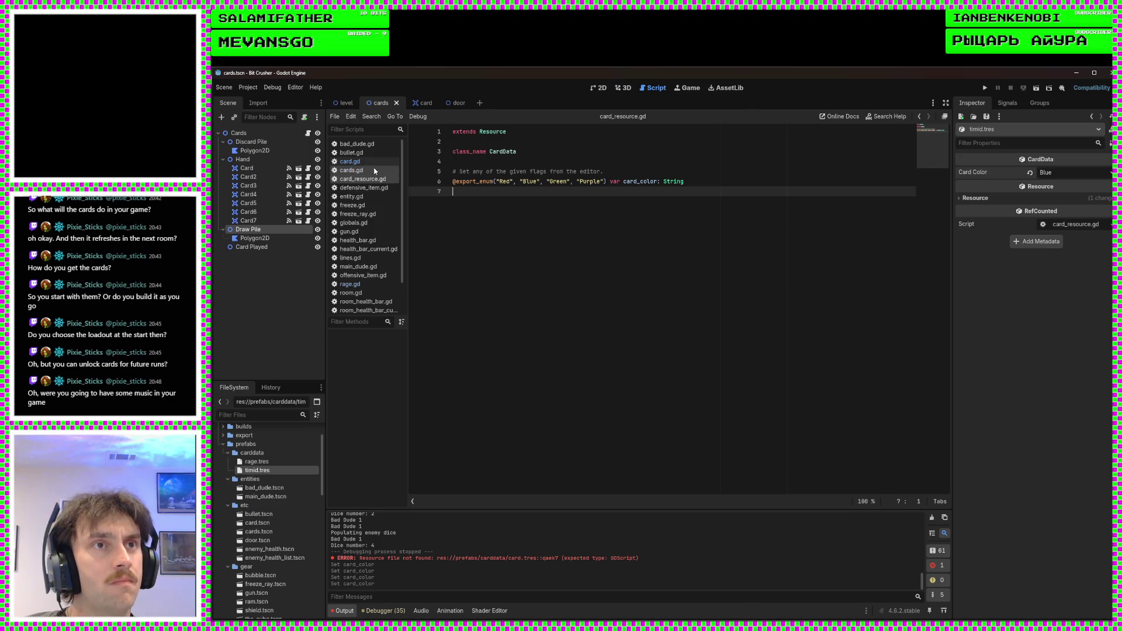
pyautogui.click(370, 168)
pyautogui.click(350, 161)
# - On line 23 of _ready, add a match on card_data.card_color with a case 0 branch
pyautogui.click(556, 302)
pyautogui.scroll(3, 557, 304)
pyautogui.click(561, 348)
pyautogui.write('swit')
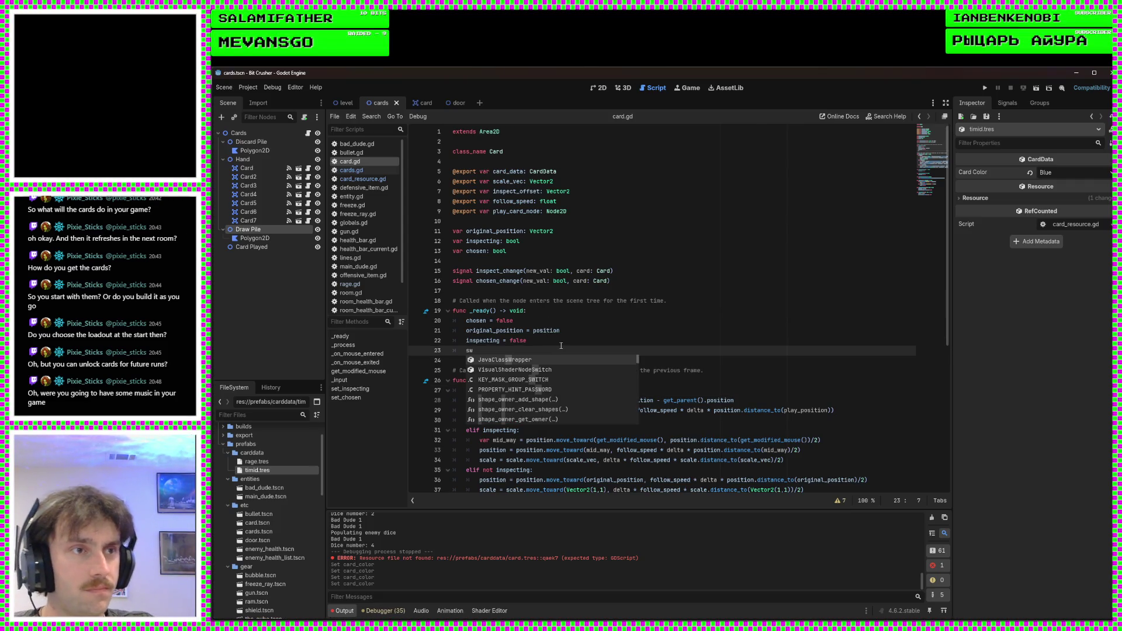
pyautogui.press('BackSpace')
pyautogui.press('BackSpace')
pyautogui.press('BackSpace')
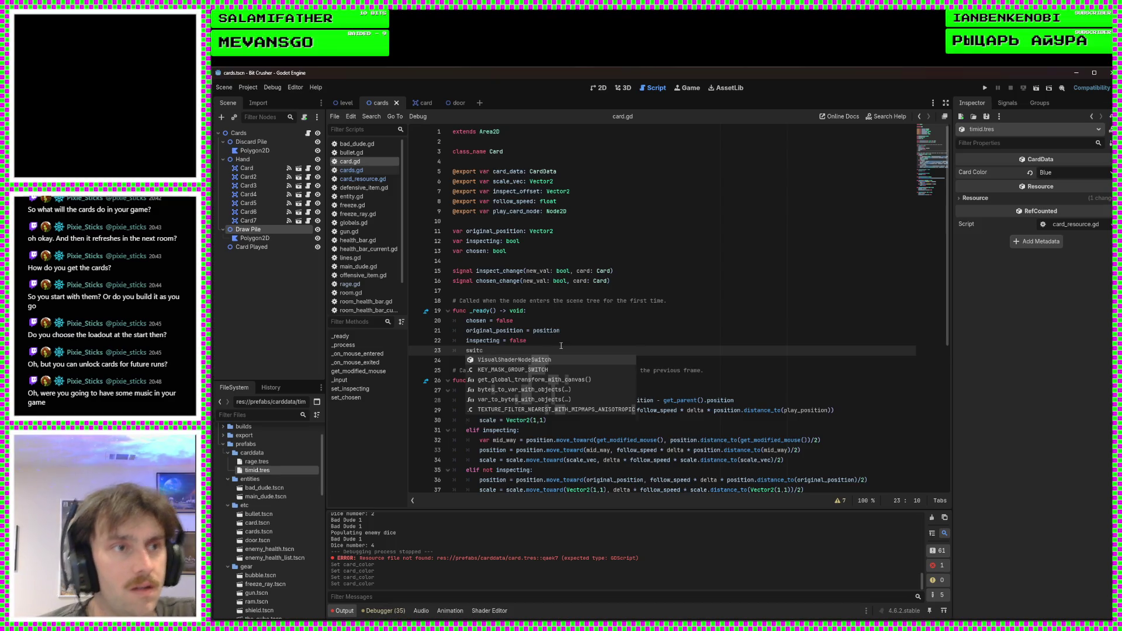
pyautogui.write('tch')
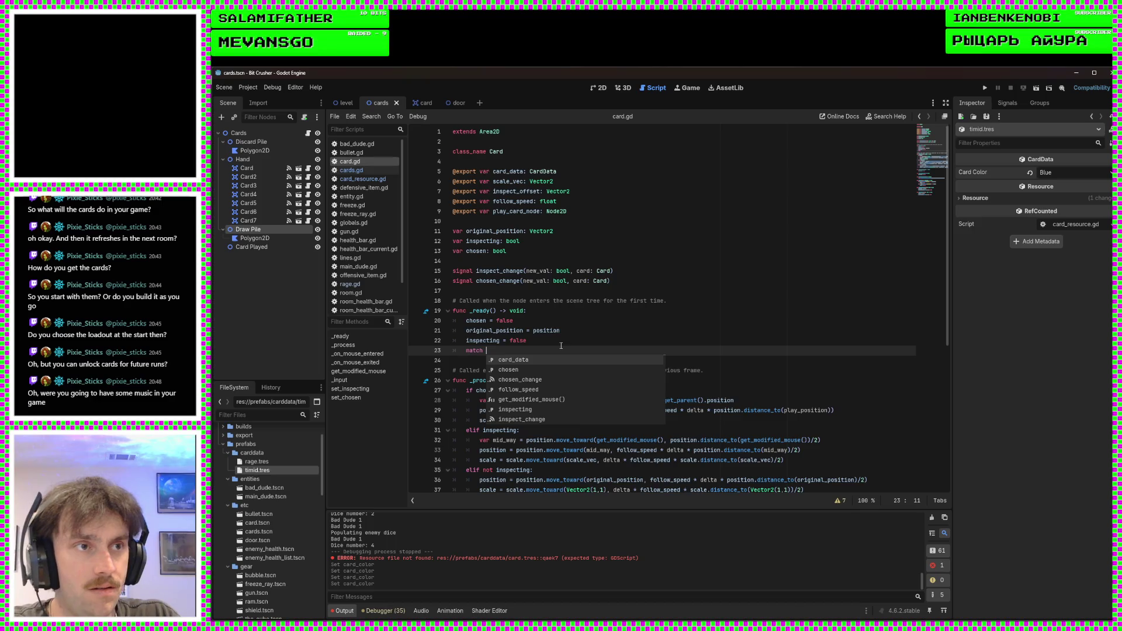
pyautogui.write(' card_data.card_color')
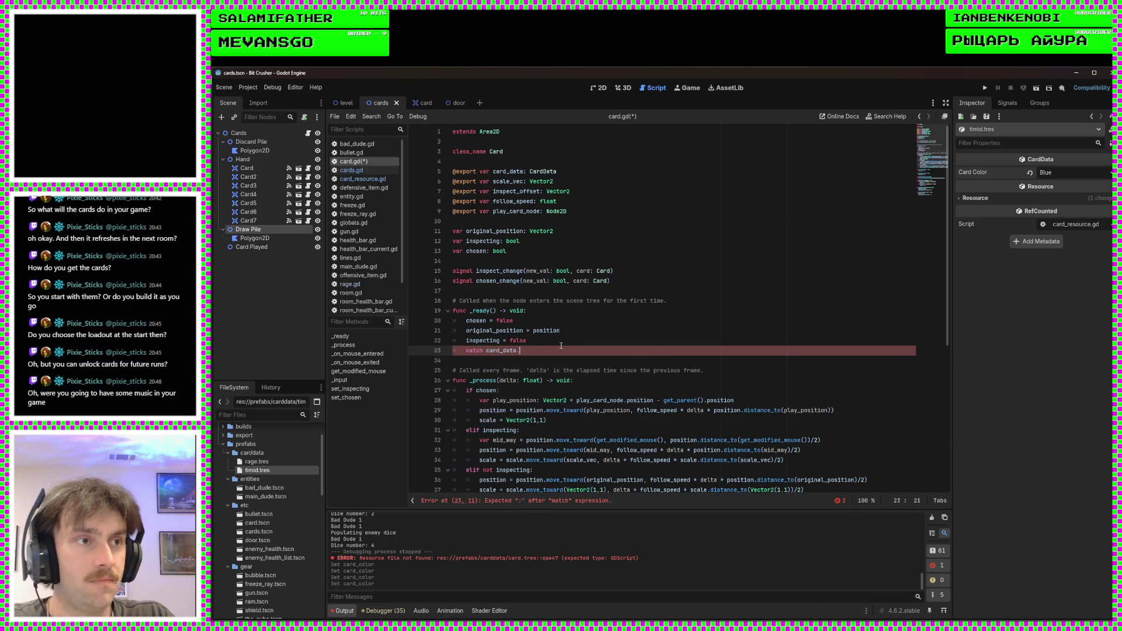
pyautogui.write(':')
pyautogui.press('Return')
pyautogui.write('0:')
pyautogui.press('Return')
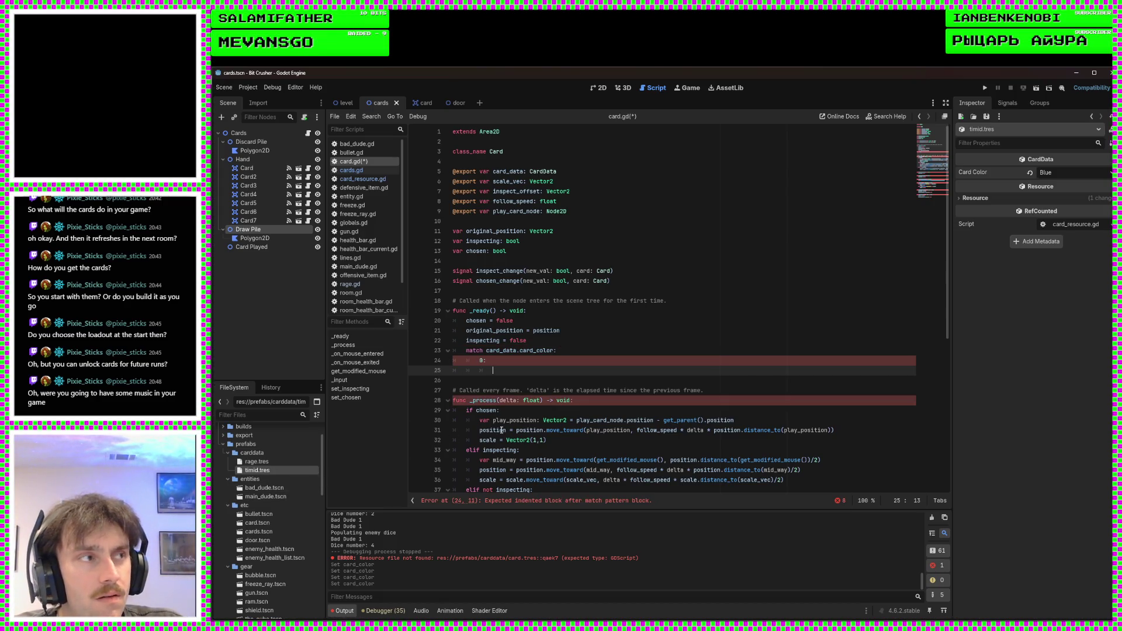
# - Make case 0 set material.color = Color(255,0,0) and copy that case block
pyautogui.click(1086, 174)
pyautogui.click(1022, 316)
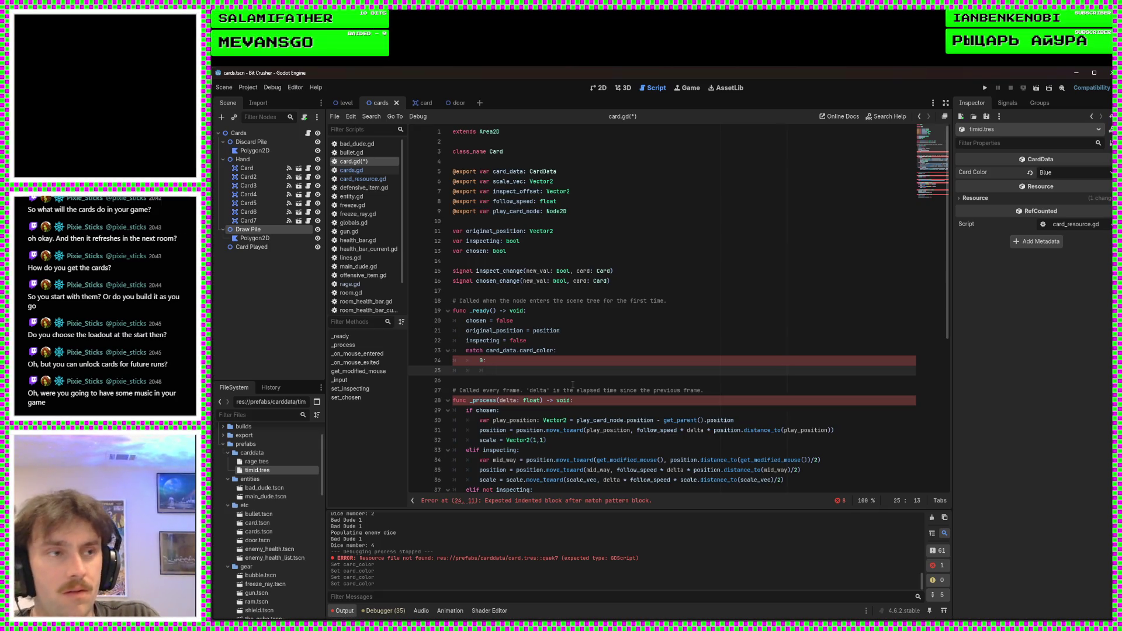
pyautogui.write('aterial.c')
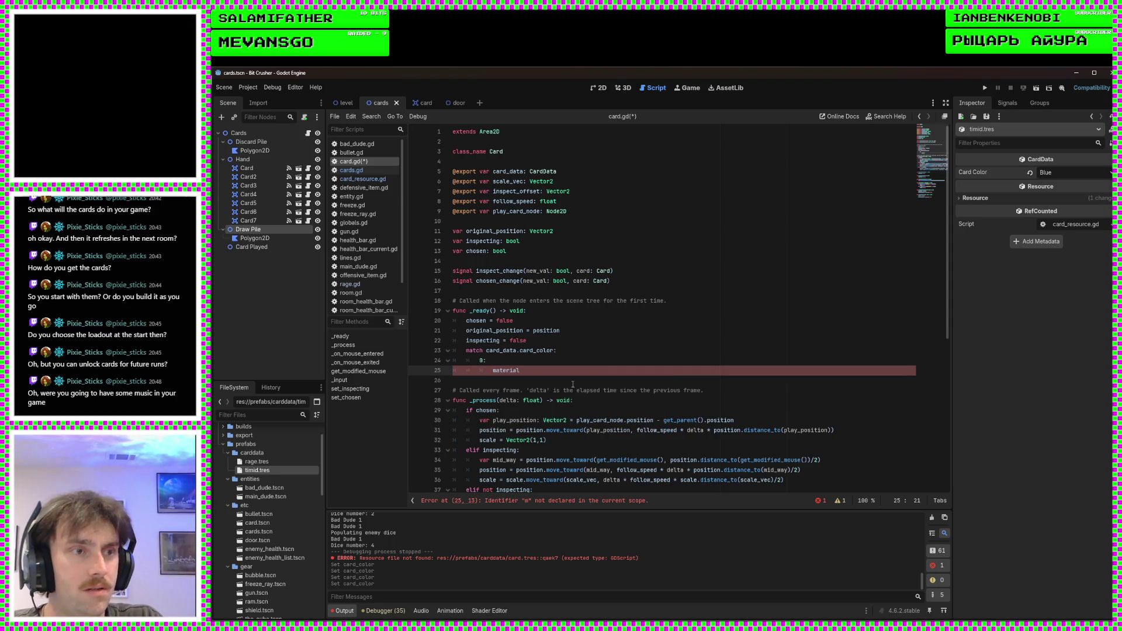
pyautogui.write('olor = ')
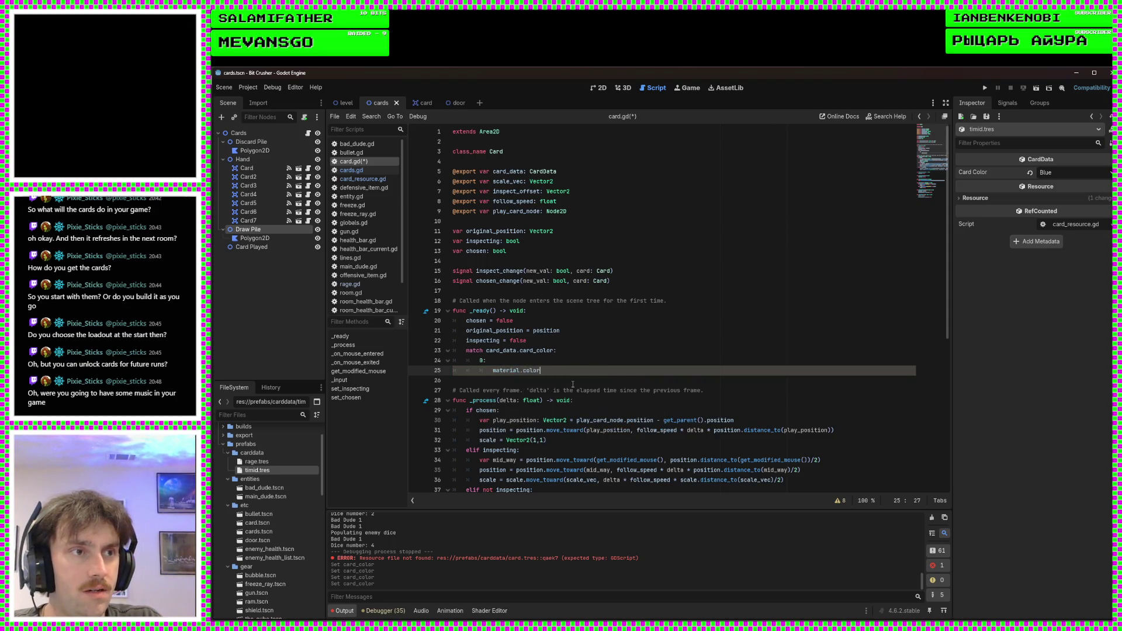
pyautogui.write('Color(')
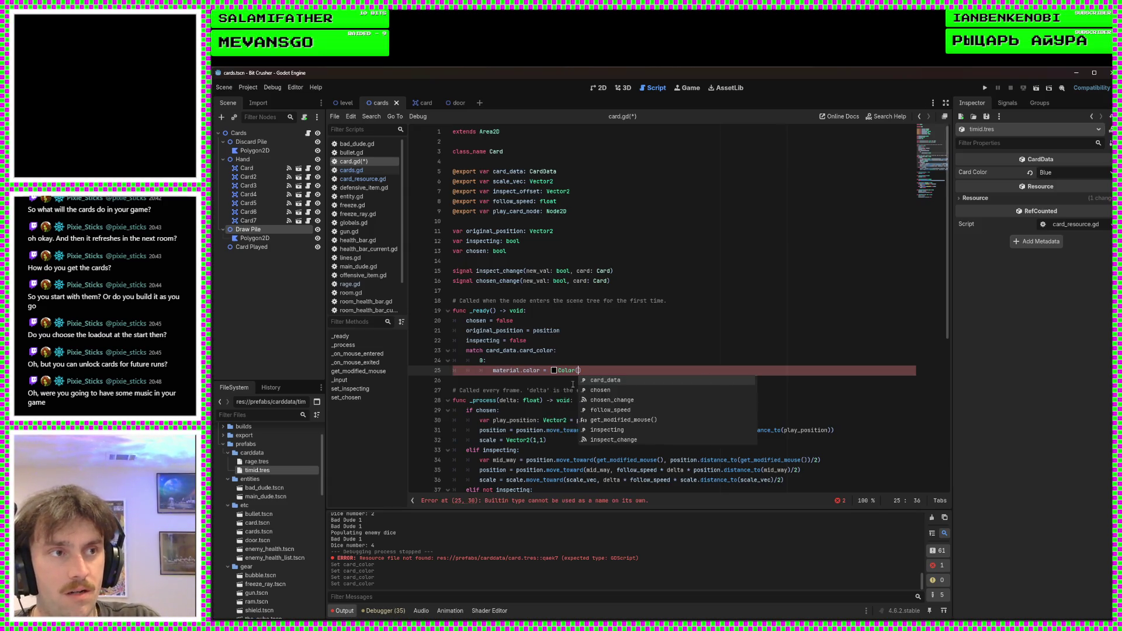
pyautogui.write('255,0,0')
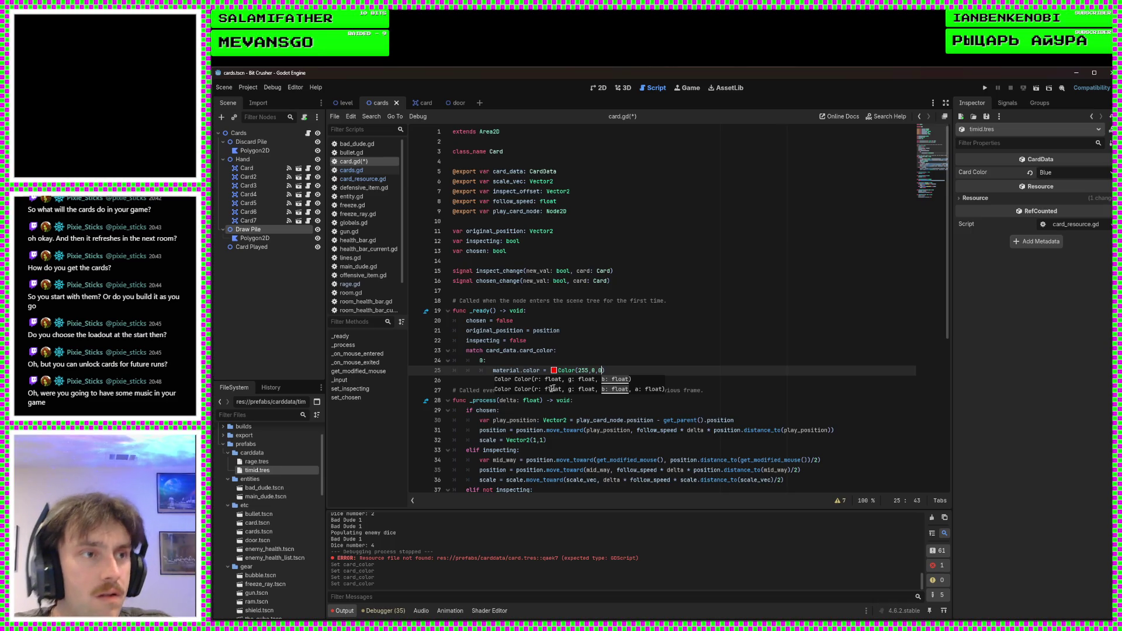
pyautogui.moveTo(615, 368); pyautogui.dragTo(476, 362)
pyautogui.hotkey('ctrl', 'c')
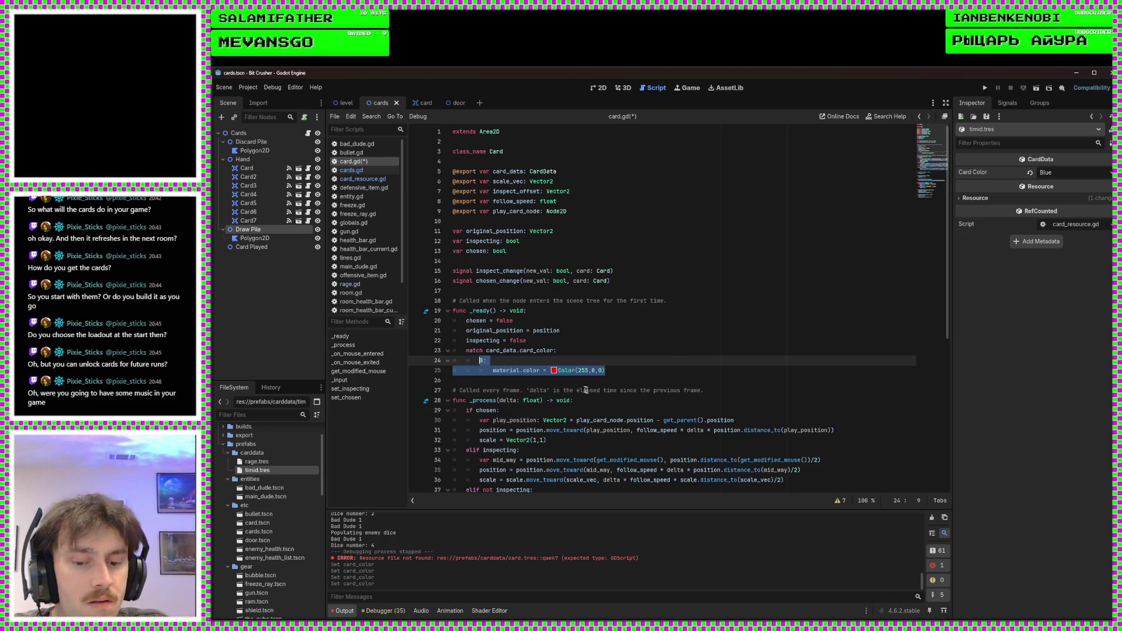
pyautogui.click(632, 374)
pyautogui.press('Return')
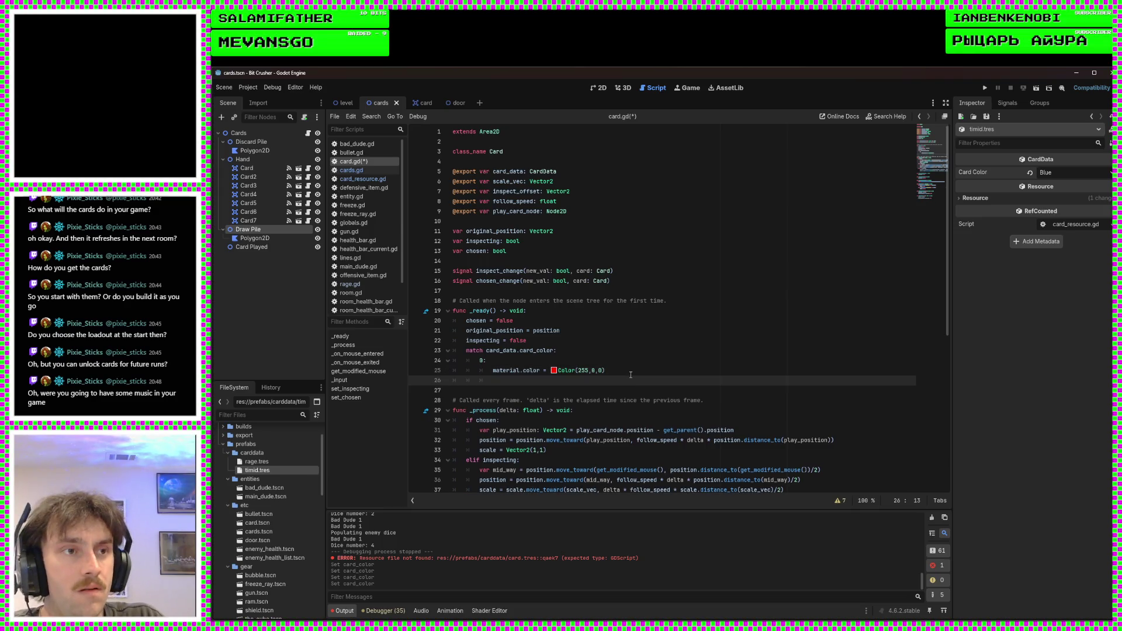
# - Paste the case block three more times as cases 1, 2 and 3
pyautogui.hotkey('ctrl', 'v')
pyautogui.press('Return')
pyautogui.hotkey('ctrl', 'v')
pyautogui.press('Return')
pyautogui.hotkey('ctrl', 'v')
pyautogui.press('Up')
pyautogui.press('Up')
pyautogui.press('Up')
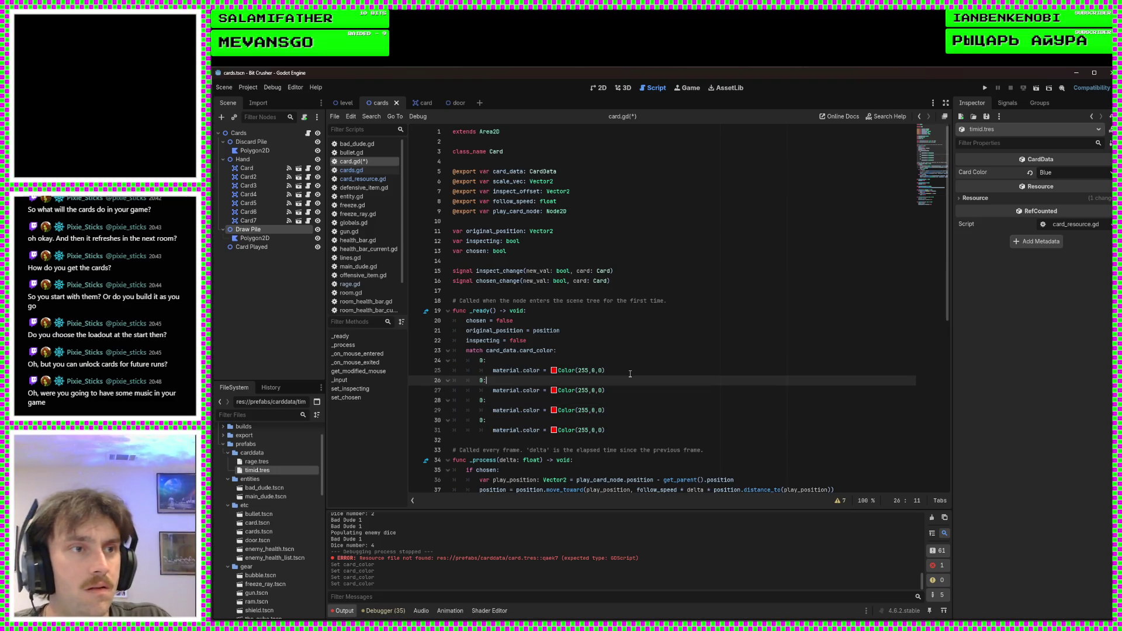
pyautogui.press('Down')
pyautogui.press('Down')
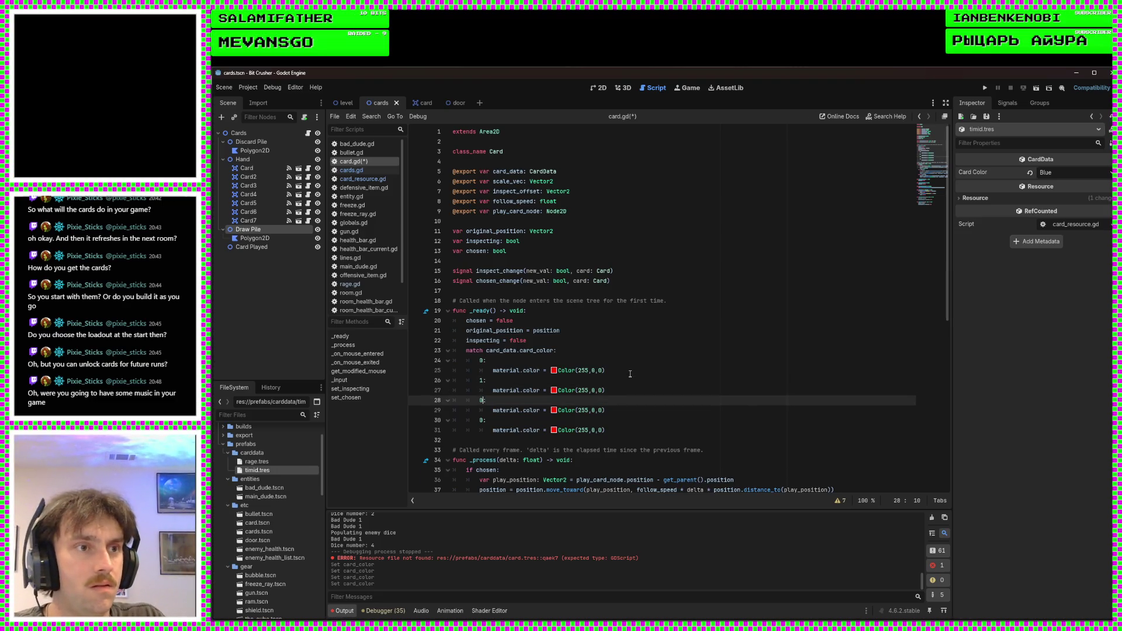
pyautogui.press('Down')
pyautogui.press('Down')
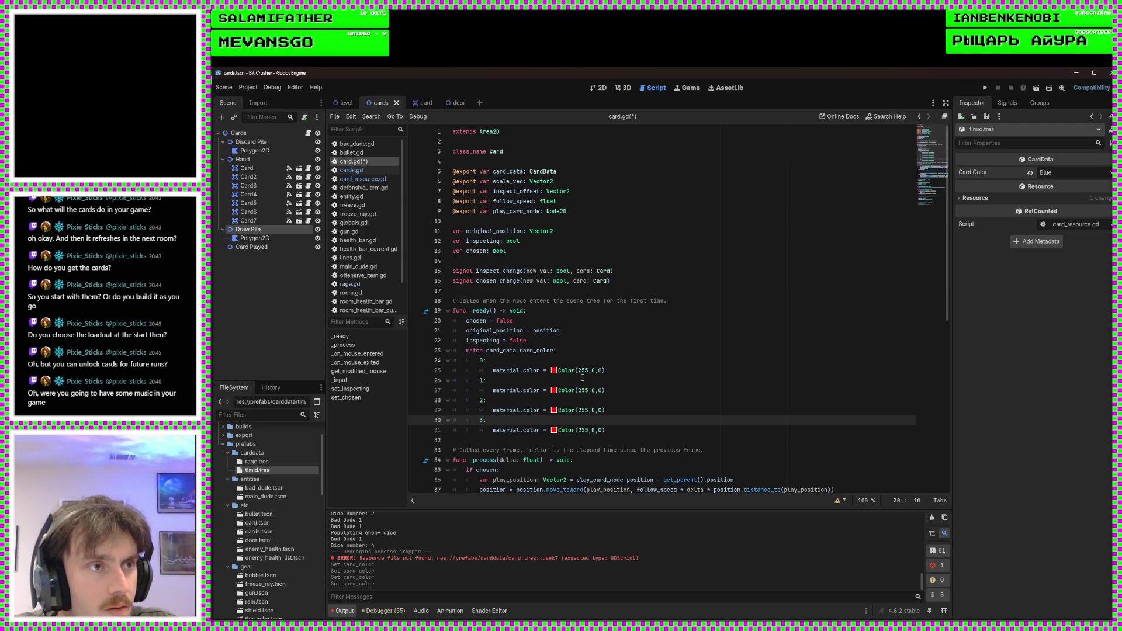
# - Change the copies to blue Color(0,0,255), green Color(0,255,0), magenta Color(255,0,255), then save
pyautogui.click(604, 391)
pyautogui.press('BackSpace')
pyautogui.write('2')
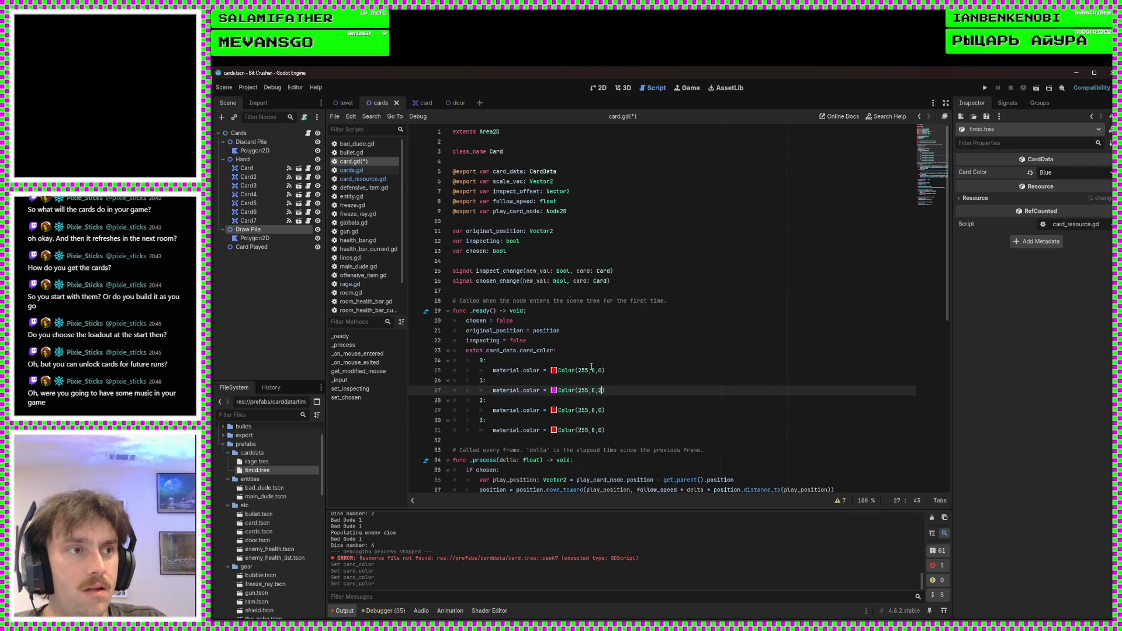
pyautogui.press('Left')
pyautogui.press('Left')
pyautogui.press('Left')
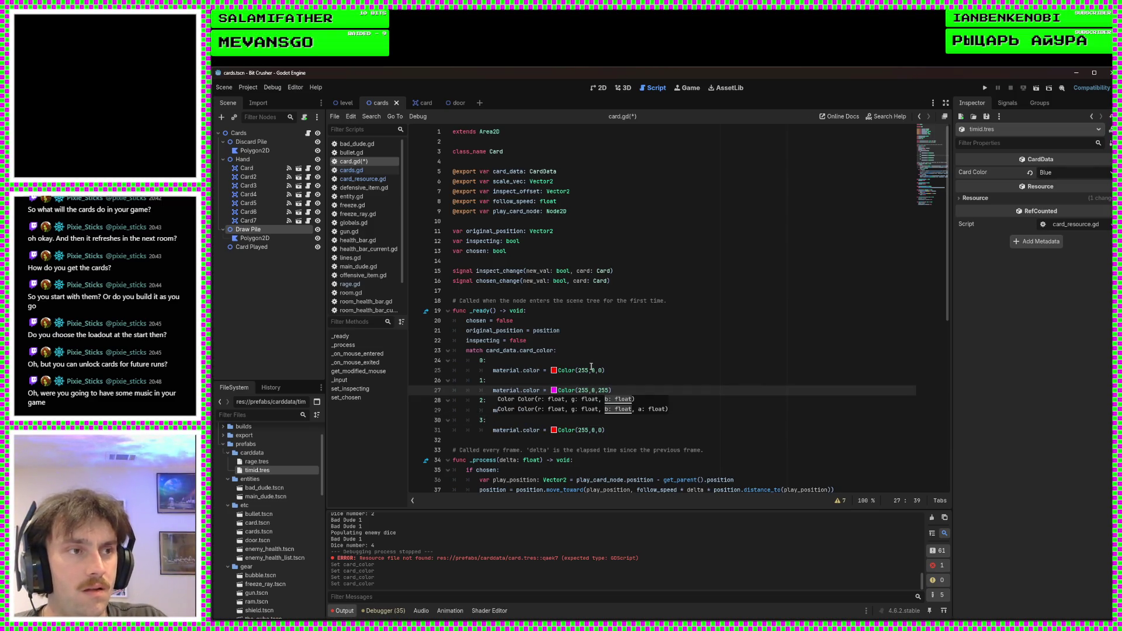
pyautogui.press('BackSpace')
pyautogui.press('BackSpace')
pyautogui.press('BackSpace')
pyautogui.write('0')
pyautogui.press('Down')
pyautogui.press('Down')
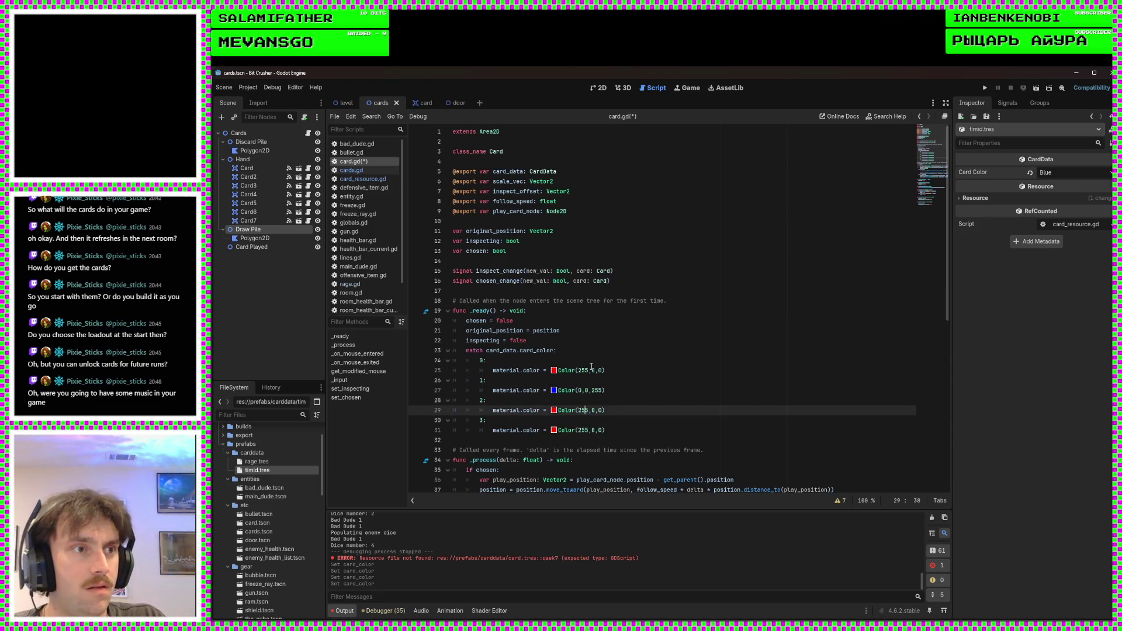
pyautogui.press('BackSpace')
pyautogui.press('BackSpace')
pyautogui.press('Delete')
pyautogui.write('0')
pyautogui.press('Delete')
pyautogui.write('255')
pyautogui.press('Down')
pyautogui.press('Down')
pyautogui.press('BackSpace')
pyautogui.write('255')
pyautogui.click(591, 370)
pyautogui.hotkey('ctrl', 's')
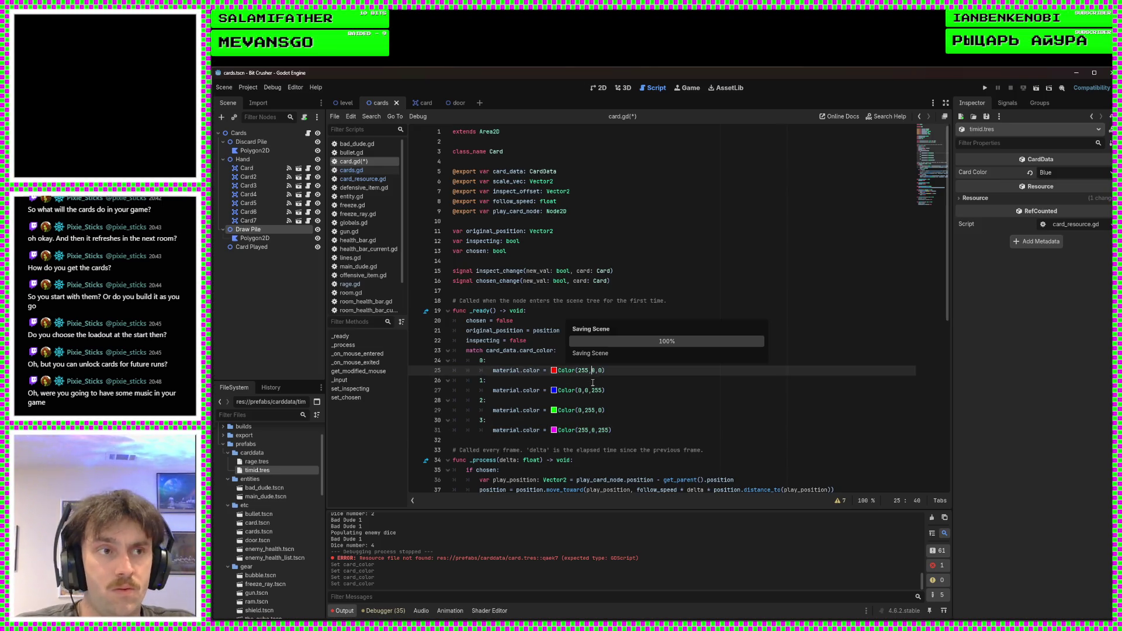
pyautogui.press('Down')
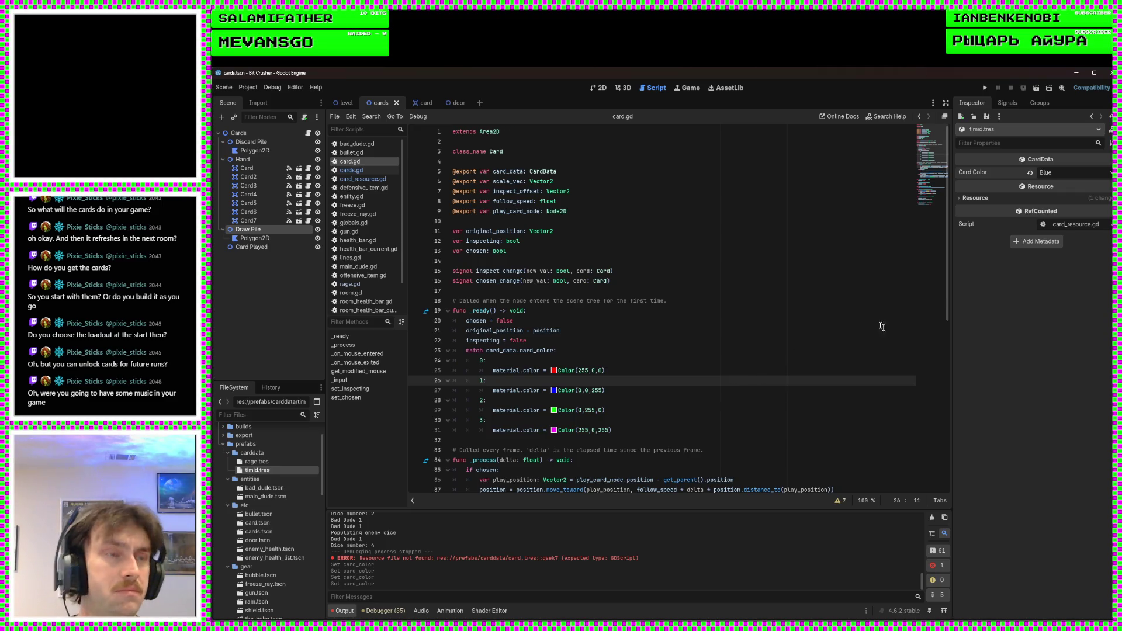
# - Switch to cards.gd and review its deck array, hand-position variables and _move_hand function
pyautogui.click(369, 170)
pyautogui.click(617, 280)
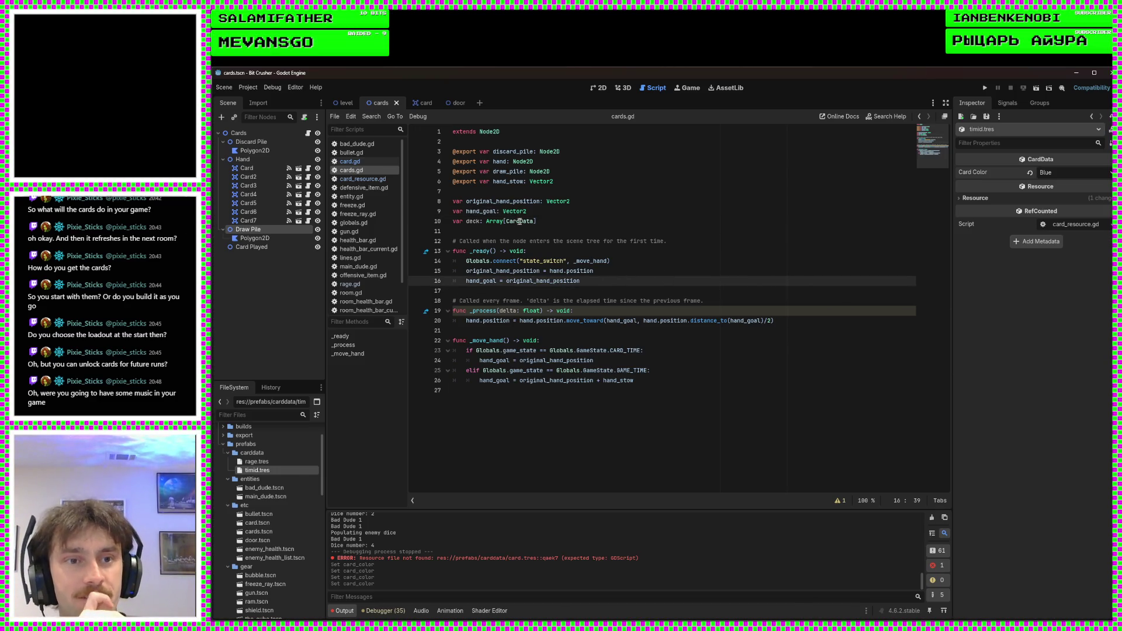
pyautogui.click(548, 141)
pyautogui.doubleClick(489, 132)
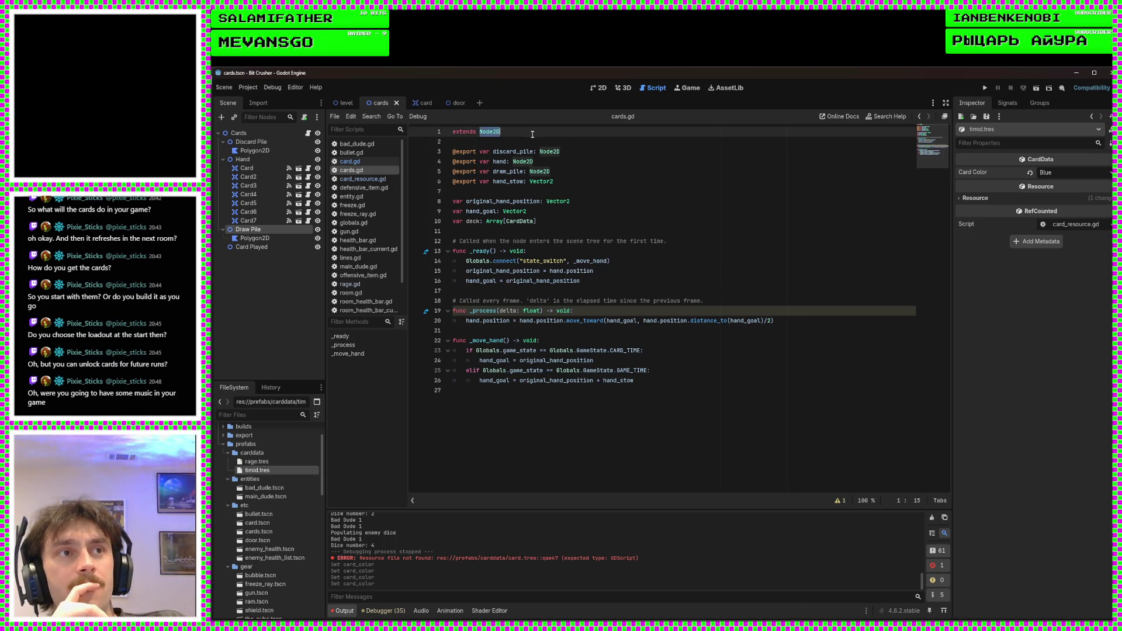
pyautogui.click(625, 153)
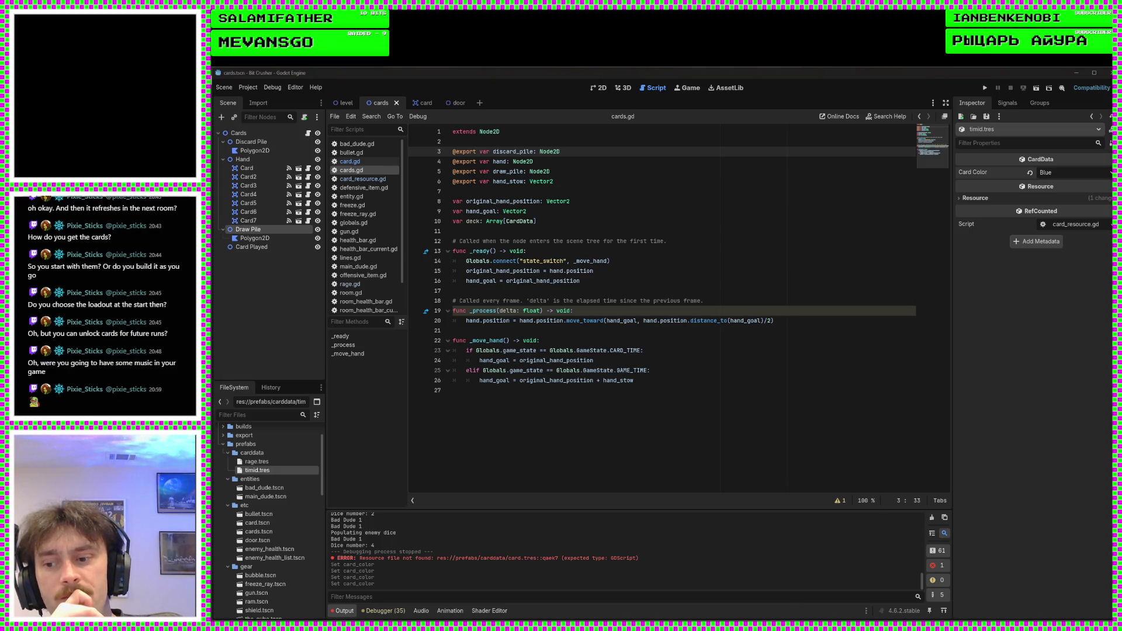
pyautogui.click(675, 444)
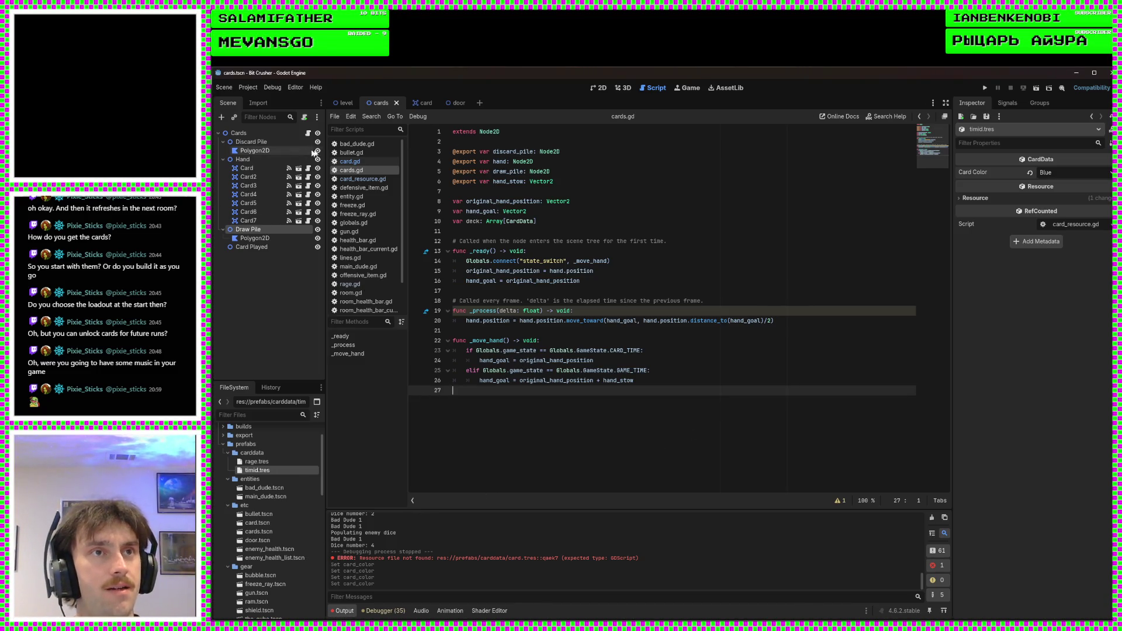
pyautogui.click(588, 221)
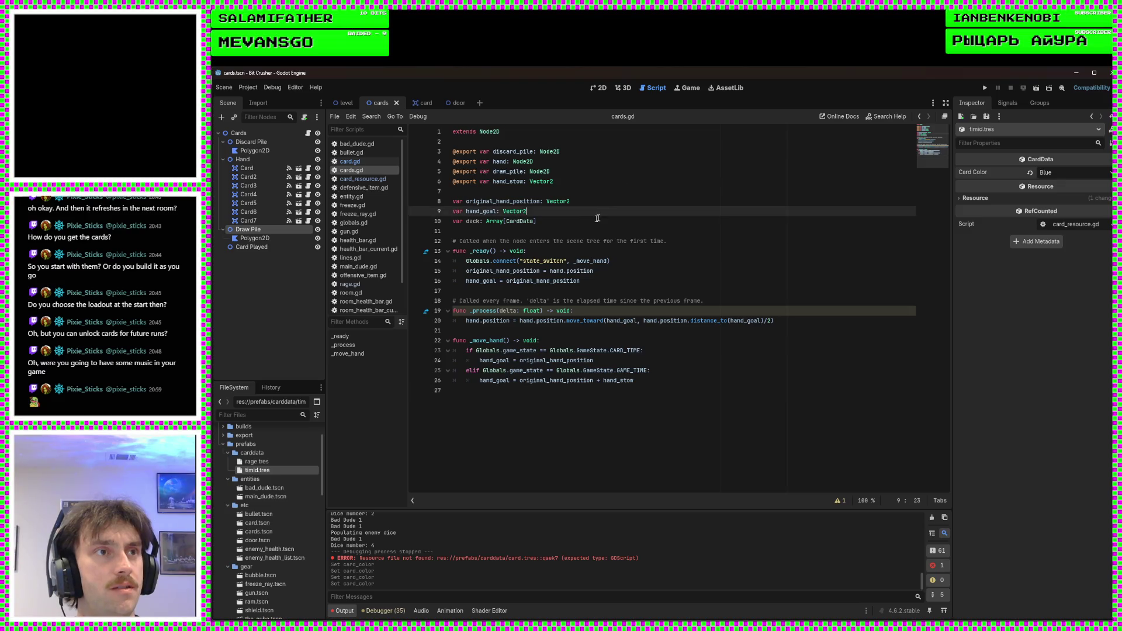
pyautogui.click(643, 281)
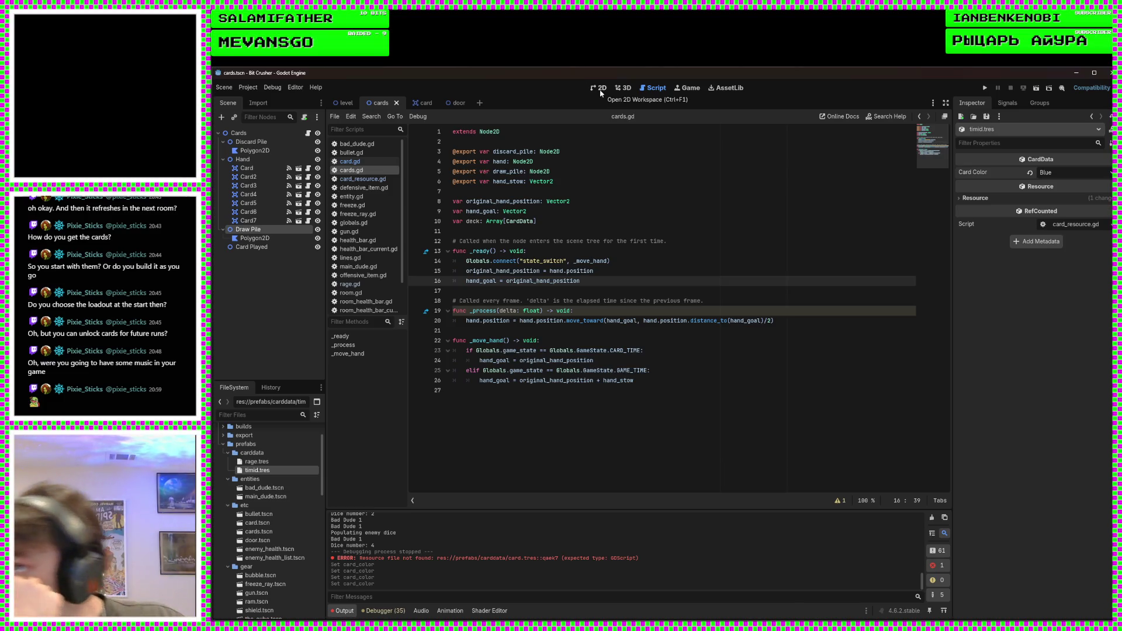
# - In the 2D view, give Card, Card3 and Card4 rage.tres and Card2 timid.tres
pyautogui.click(601, 93)
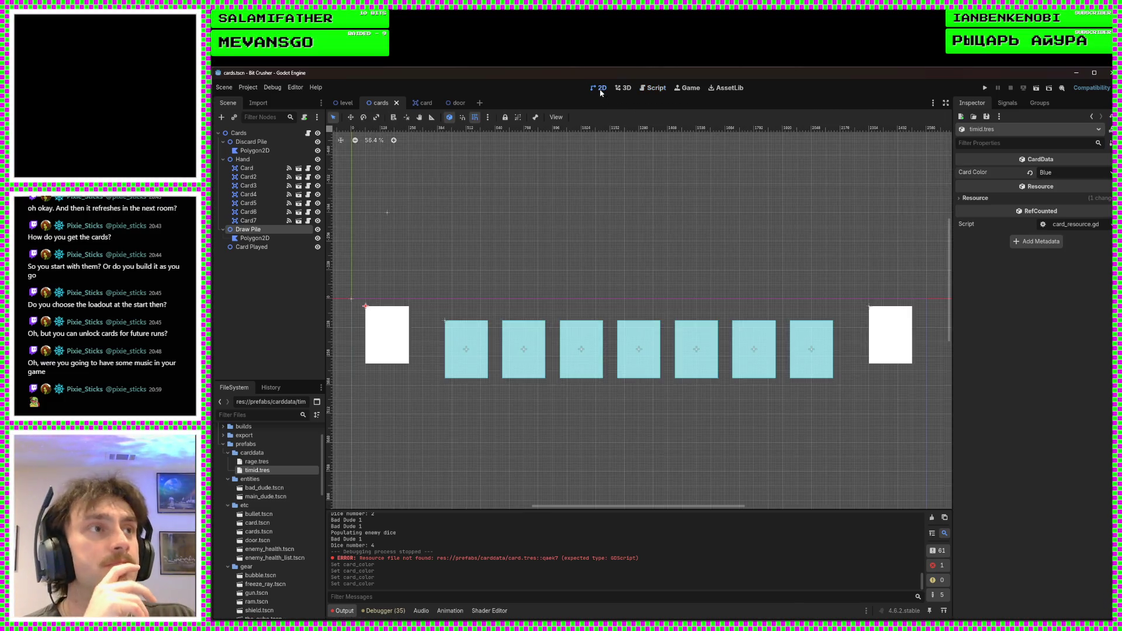
pyautogui.click(251, 169)
pyautogui.moveTo(257, 462)
pyautogui.mouseDown()
pyautogui.moveTo(351, 441)
pyautogui.moveTo(1052, 174)
pyautogui.mouseUp()
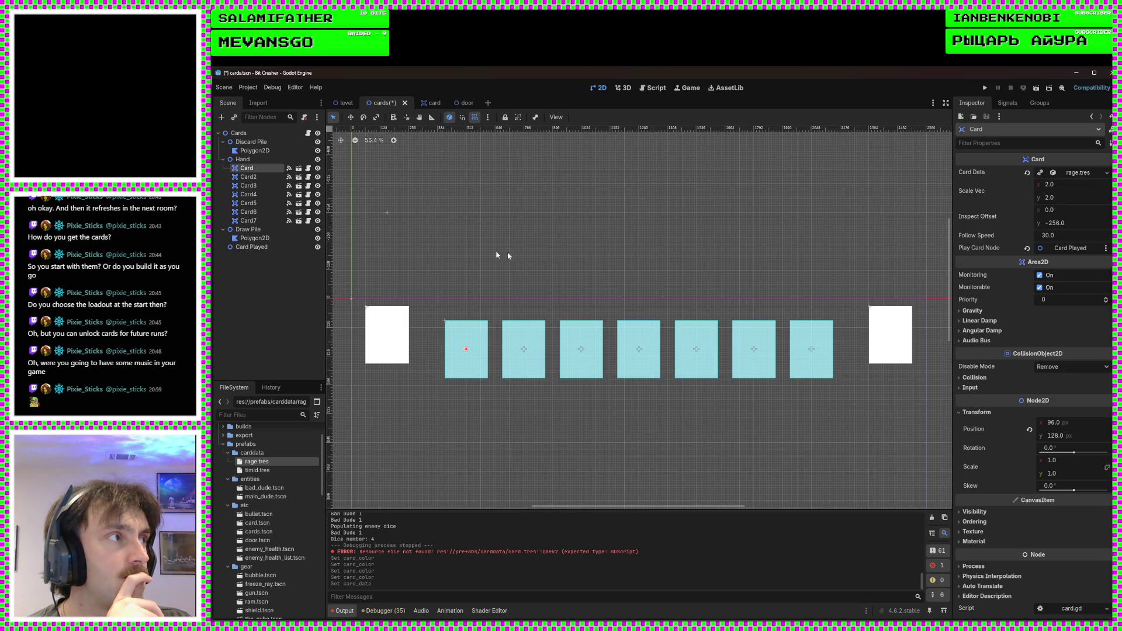
pyautogui.click(264, 176)
pyautogui.moveTo(257, 471)
pyautogui.mouseDown()
pyautogui.moveTo(442, 411)
pyautogui.moveTo(1051, 174)
pyautogui.mouseUp()
pyautogui.click(249, 186)
pyautogui.moveTo(257, 461)
pyautogui.mouseDown()
pyautogui.moveTo(877, 221)
pyautogui.moveTo(1047, 175)
pyautogui.mouseUp()
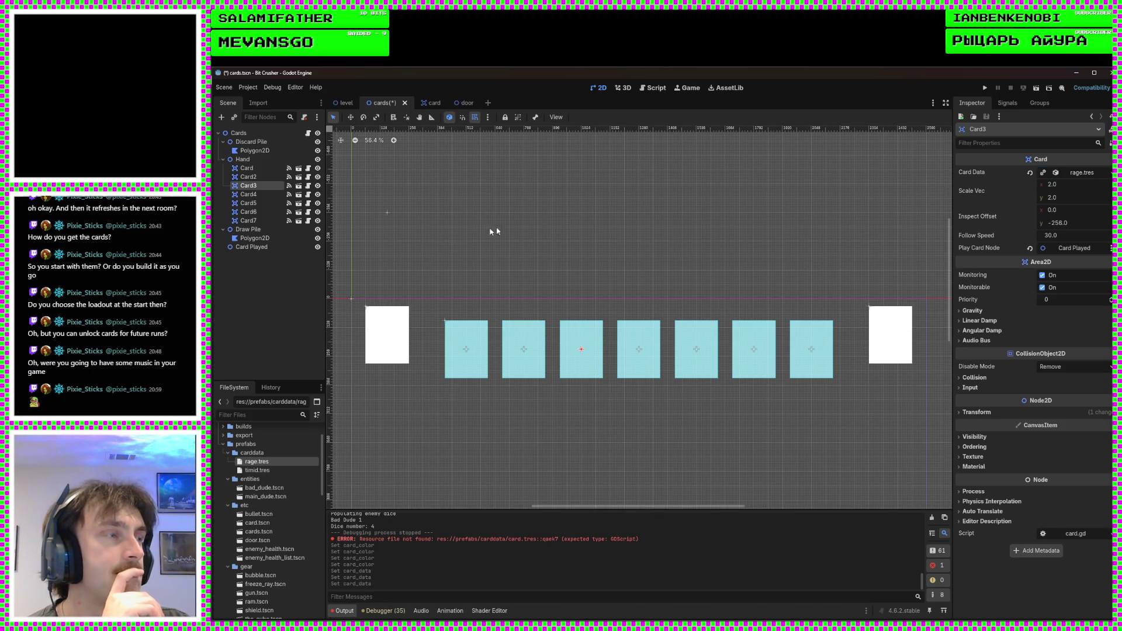
pyautogui.click(248, 194)
pyautogui.moveTo(257, 461)
pyautogui.mouseDown()
pyautogui.moveTo(354, 415)
pyautogui.moveTo(1082, 177)
pyautogui.mouseUp()
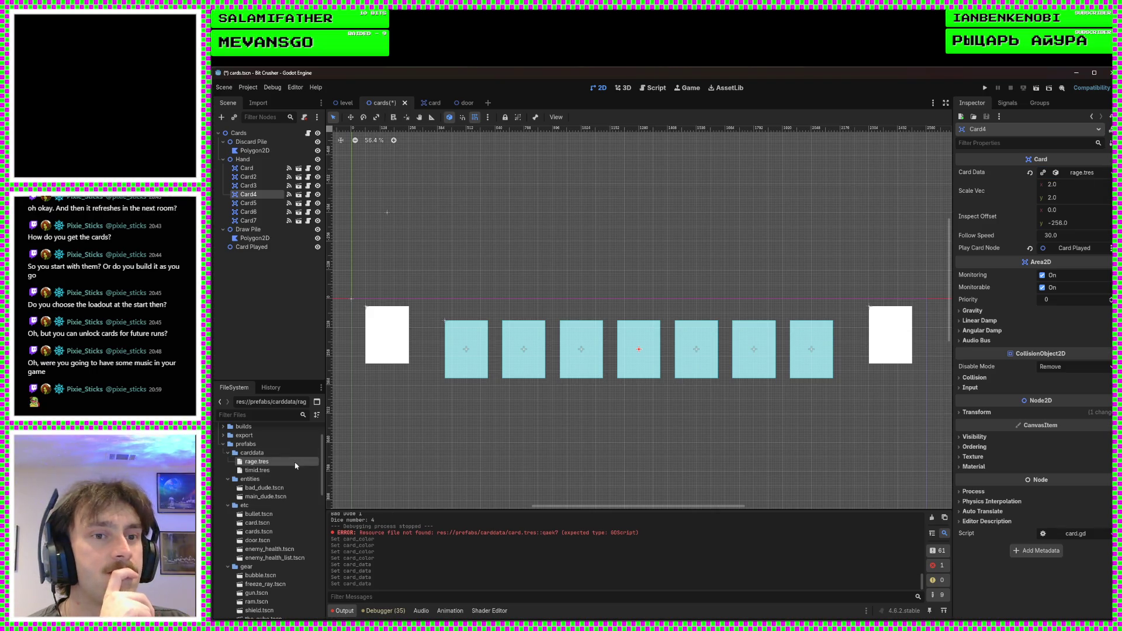
# - Give Card5 and Card6 timid.tres and Card7 rage.tres, then run the game
pyautogui.click(248, 203)
pyautogui.moveTo(261, 474); pyautogui.dragTo(1075, 174)
pyautogui.click(259, 213)
pyautogui.moveTo(257, 470)
pyautogui.mouseDown()
pyautogui.moveTo(666, 367)
pyautogui.moveTo(1058, 180)
pyautogui.mouseUp()
pyautogui.click(248, 220)
pyautogui.moveTo(257, 462); pyautogui.dragTo(801, 299)
pyautogui.moveTo(910, 263); pyautogui.dragTo(1066, 173)
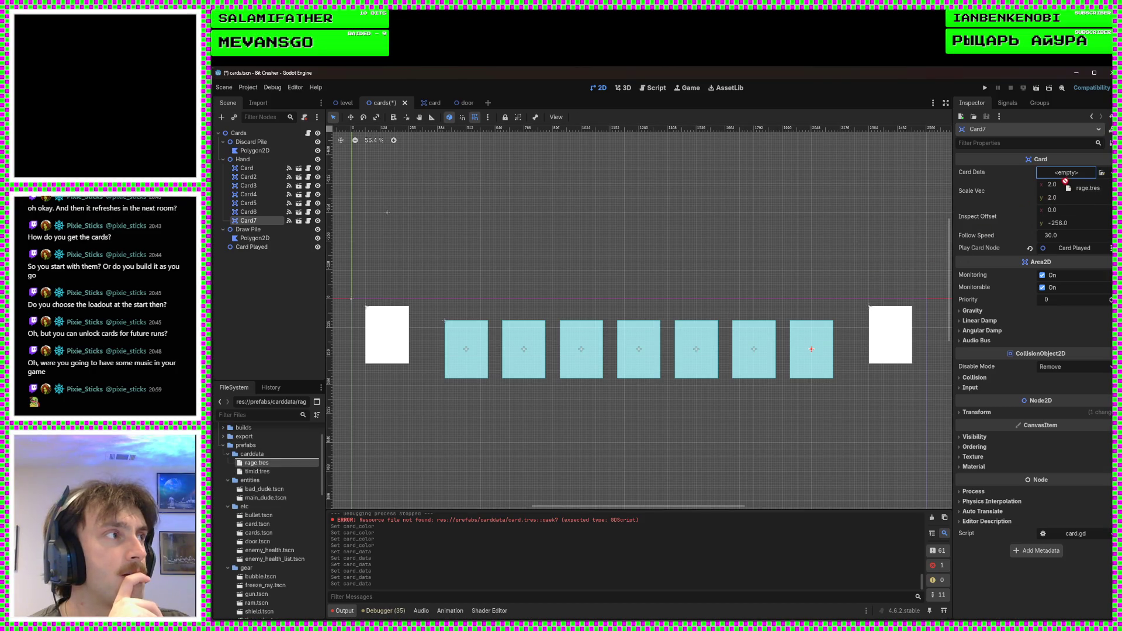
pyautogui.press('F5')
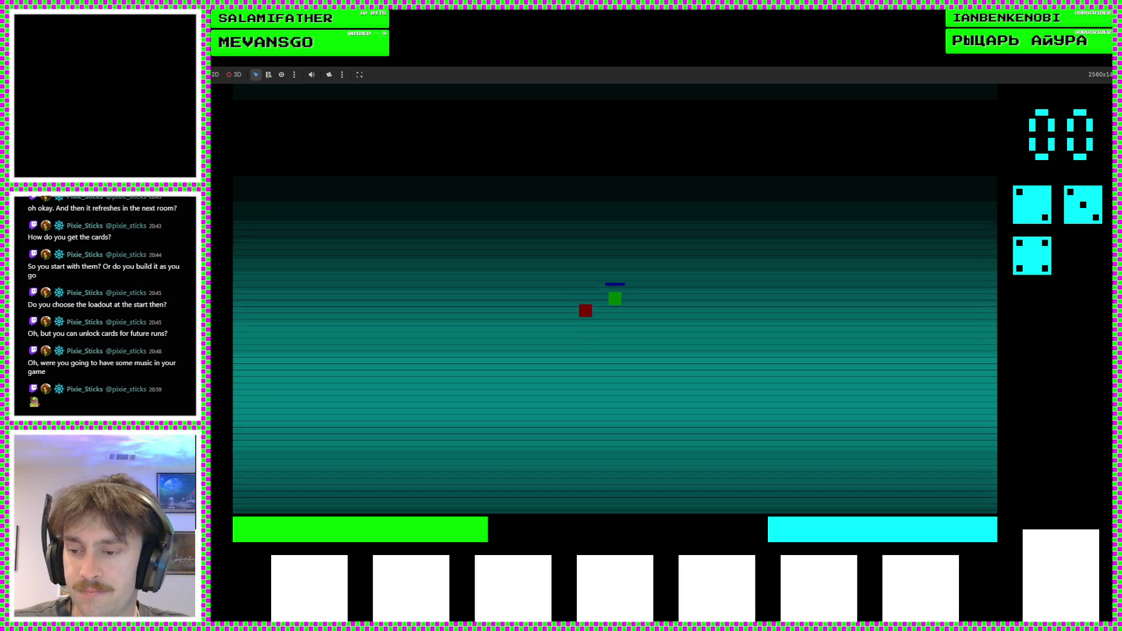
# - Stop the test run with F8 and return to the cards scene
pyautogui.press('F8')
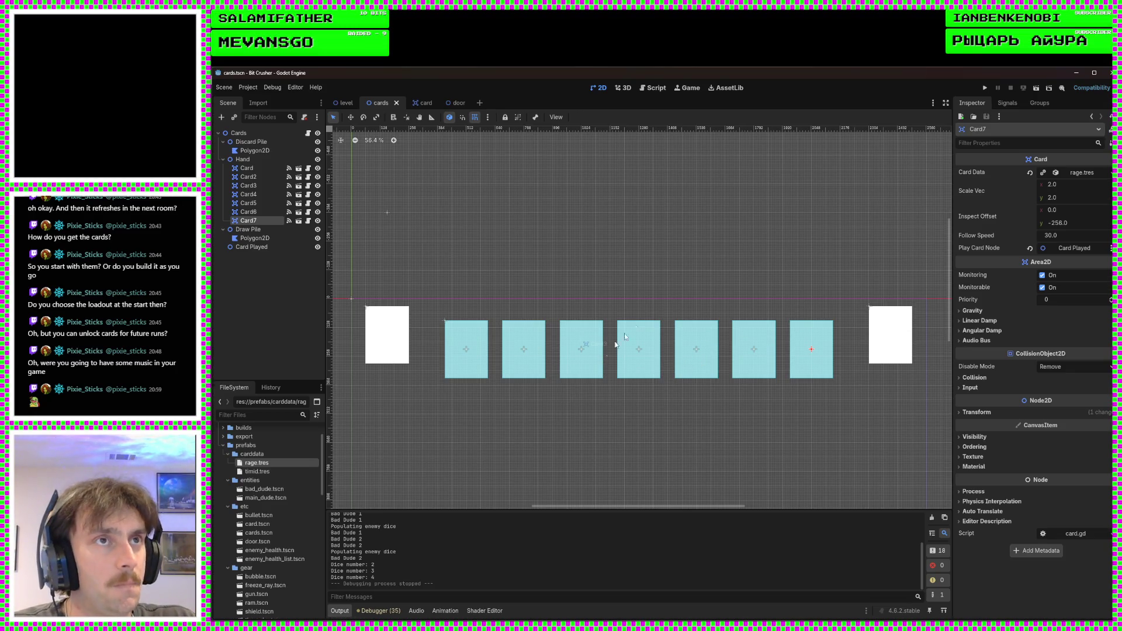
# - In card.gd, delete the material. prefix on line 25, then undo to restore it
pyautogui.click(666, 88)
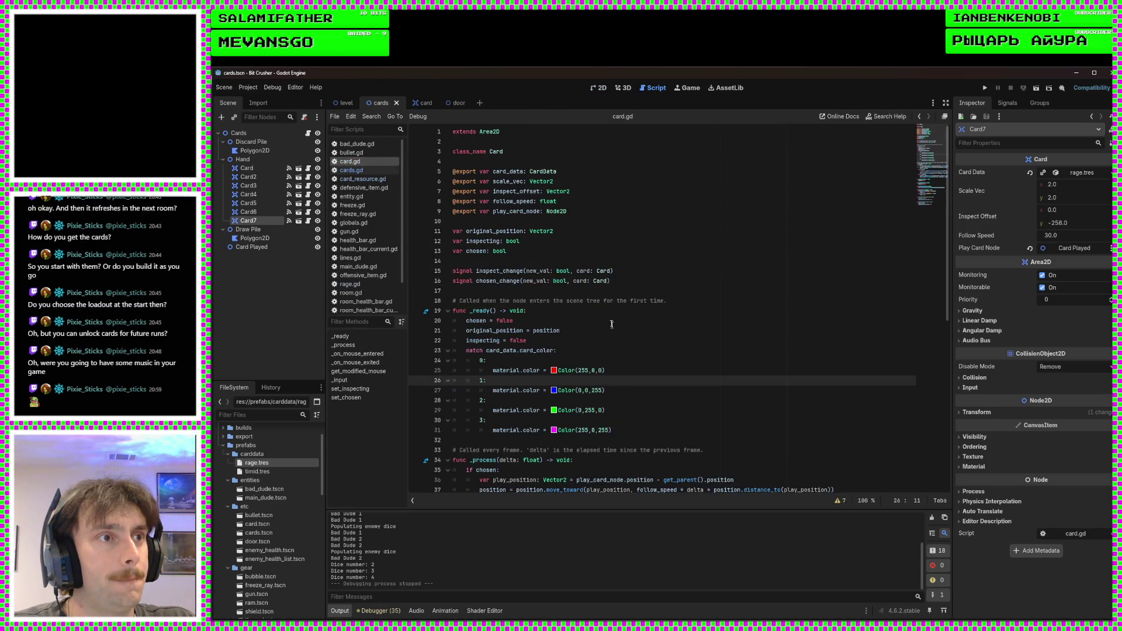
pyautogui.scroll(-1, 632, 410)
pyautogui.click(632, 410)
pyautogui.click(525, 340)
pyautogui.moveTo(524, 340); pyautogui.dragTo(494, 343)
pyautogui.press('BackSpace')
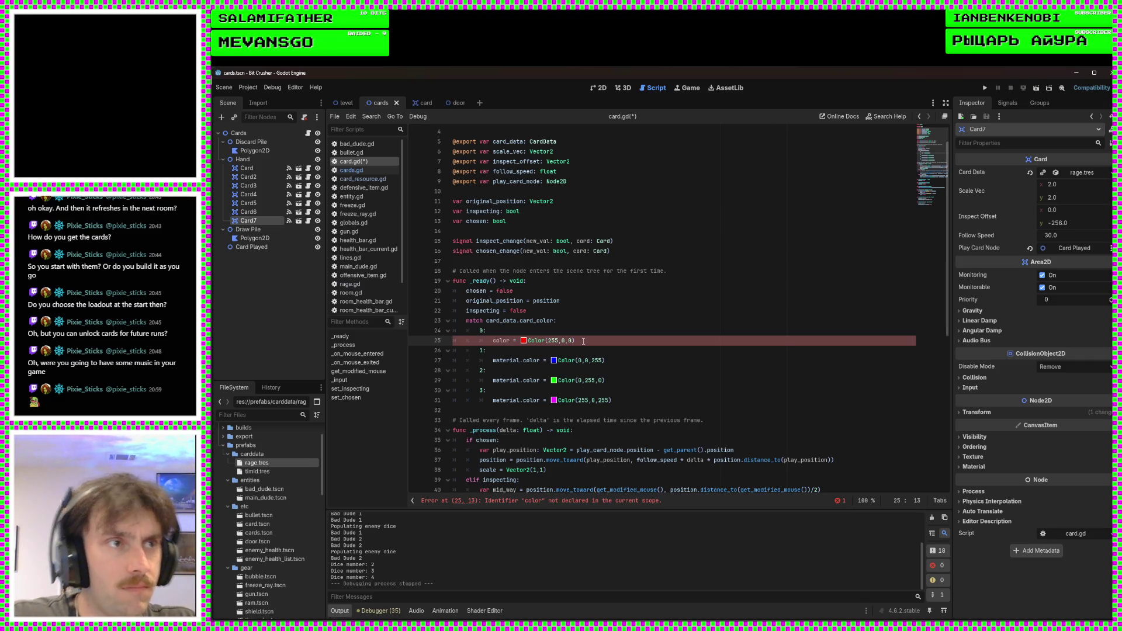
pyautogui.hotkey('ctrl', 'z')
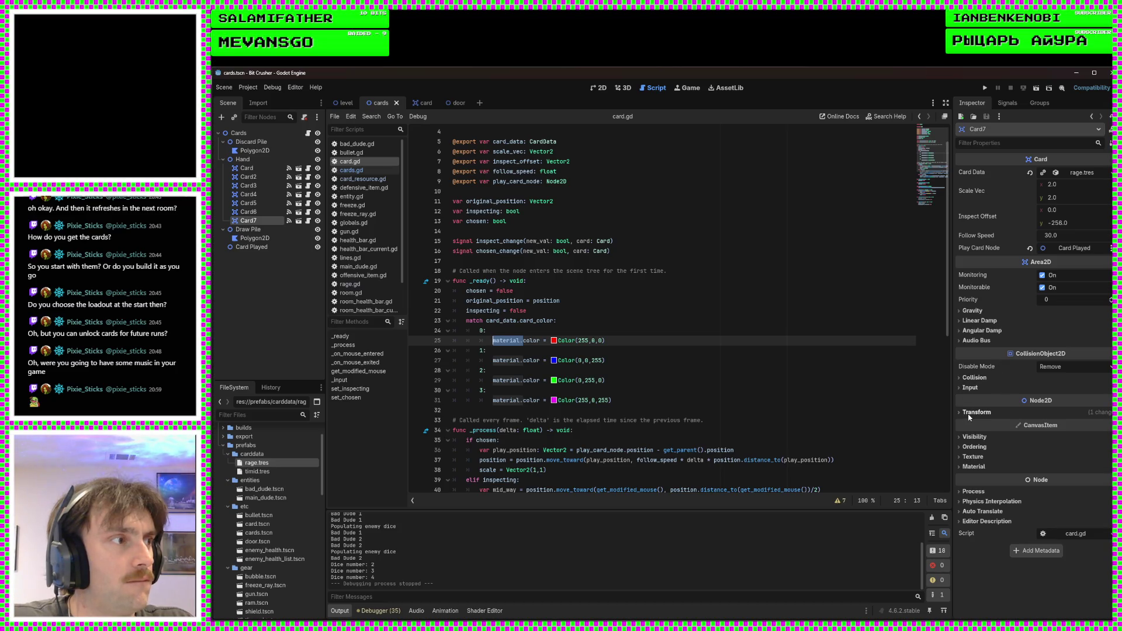
# - Look over the card's Material options without changing anything, and save the scene
pyautogui.click(973, 467)
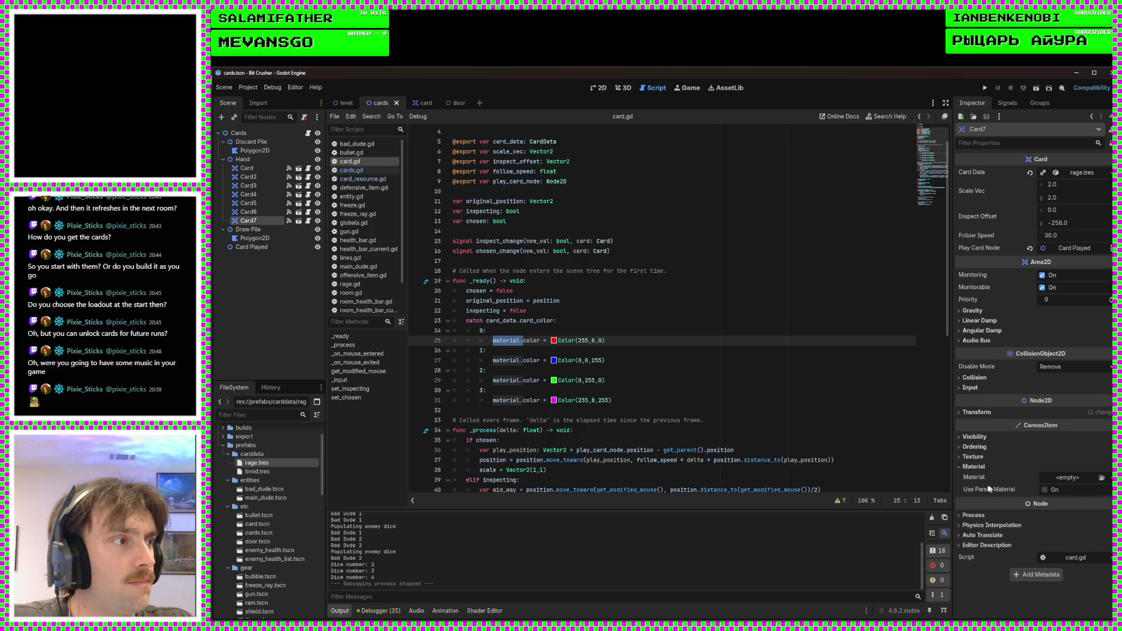
pyautogui.click(1064, 478)
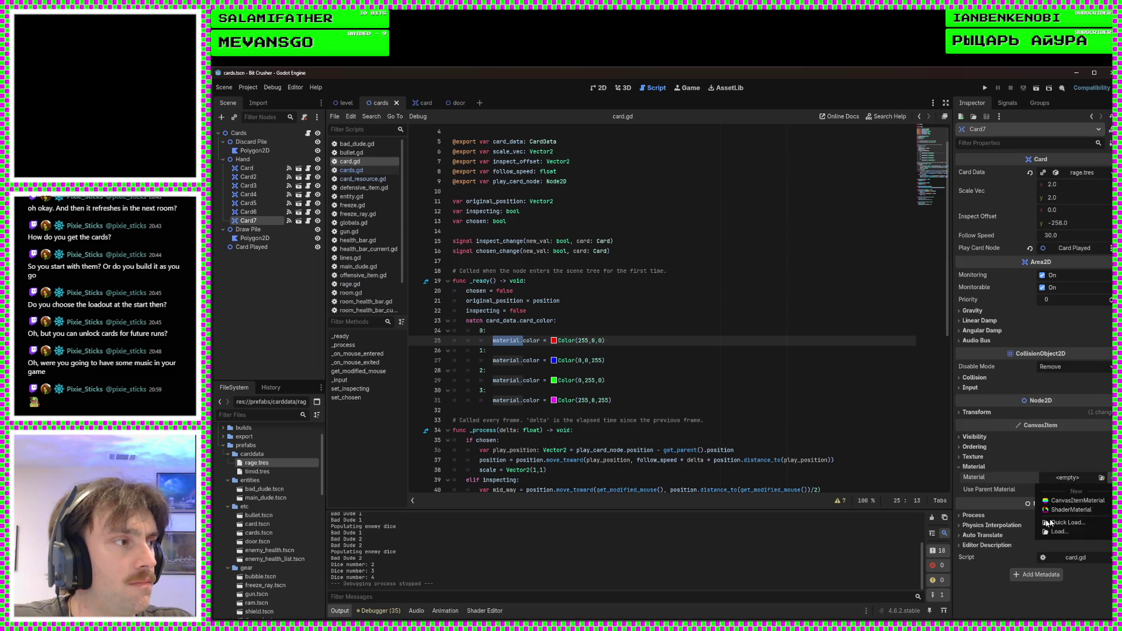
pyautogui.click(995, 596)
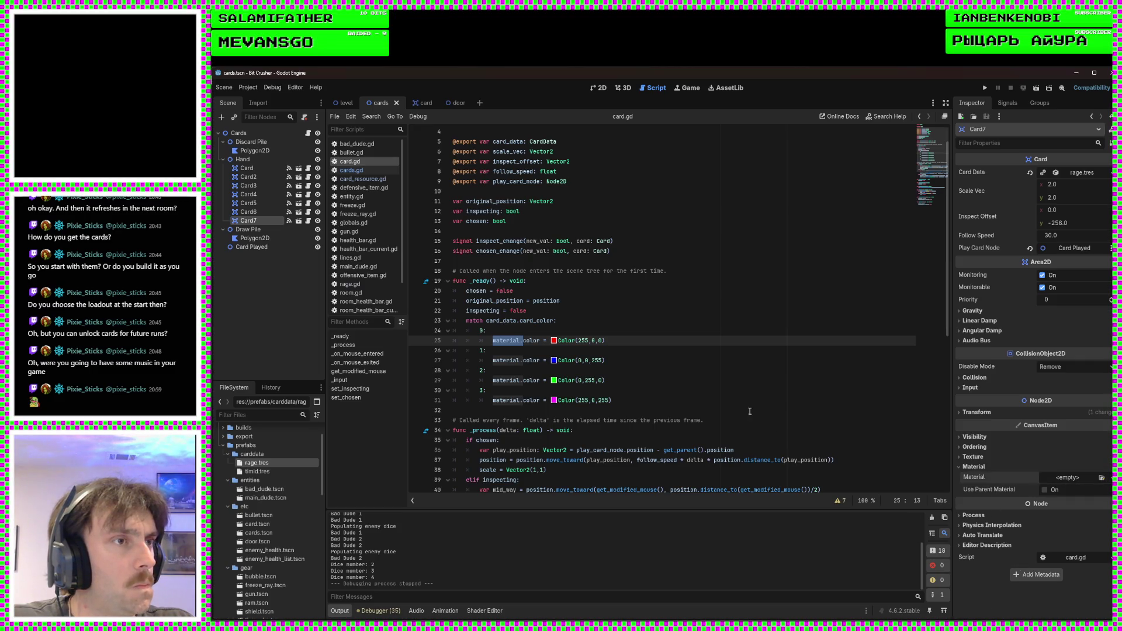
pyautogui.click(629, 348)
pyautogui.hotkey('ctrl', 's')
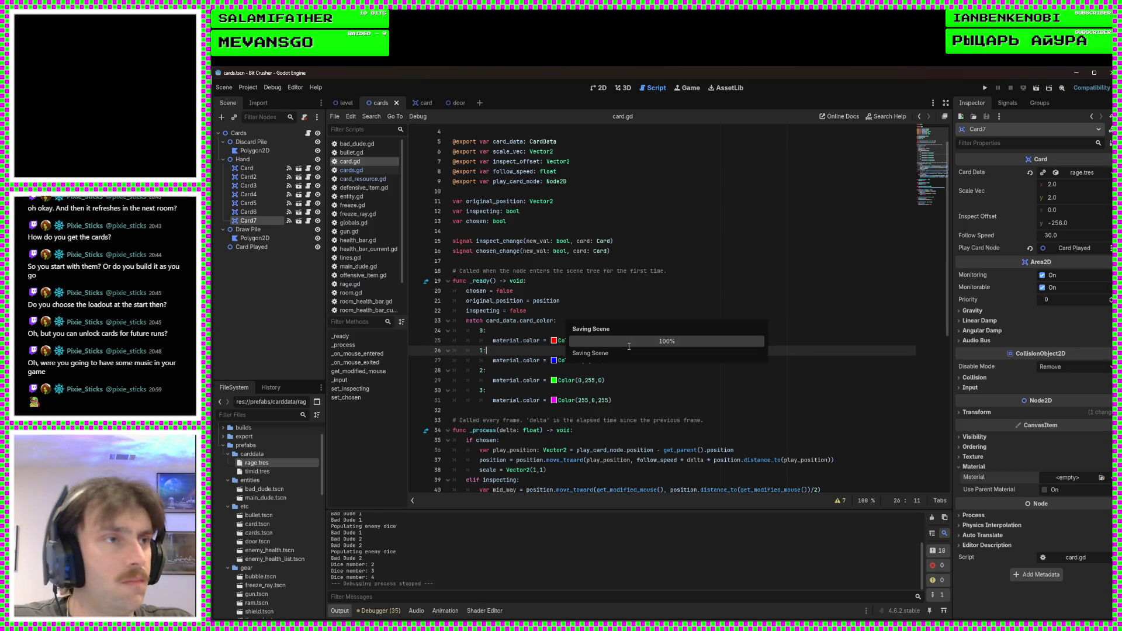
# - Review the match code and expand the rage.tres card data to check its colour
pyautogui.click(610, 341)
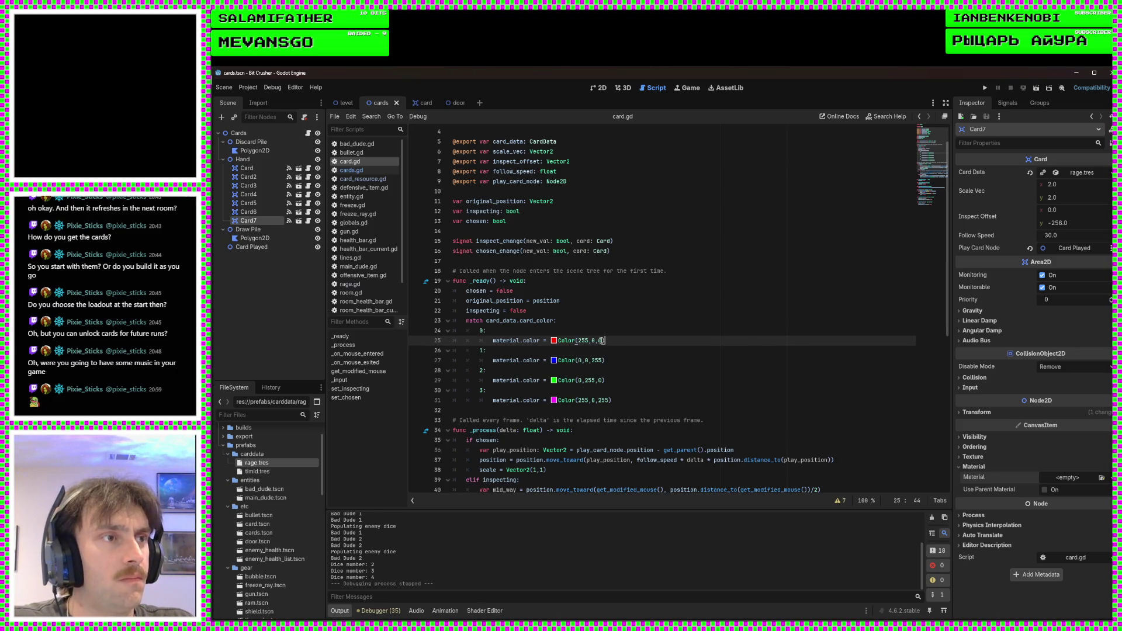
pyautogui.click(616, 350)
pyautogui.click(616, 340)
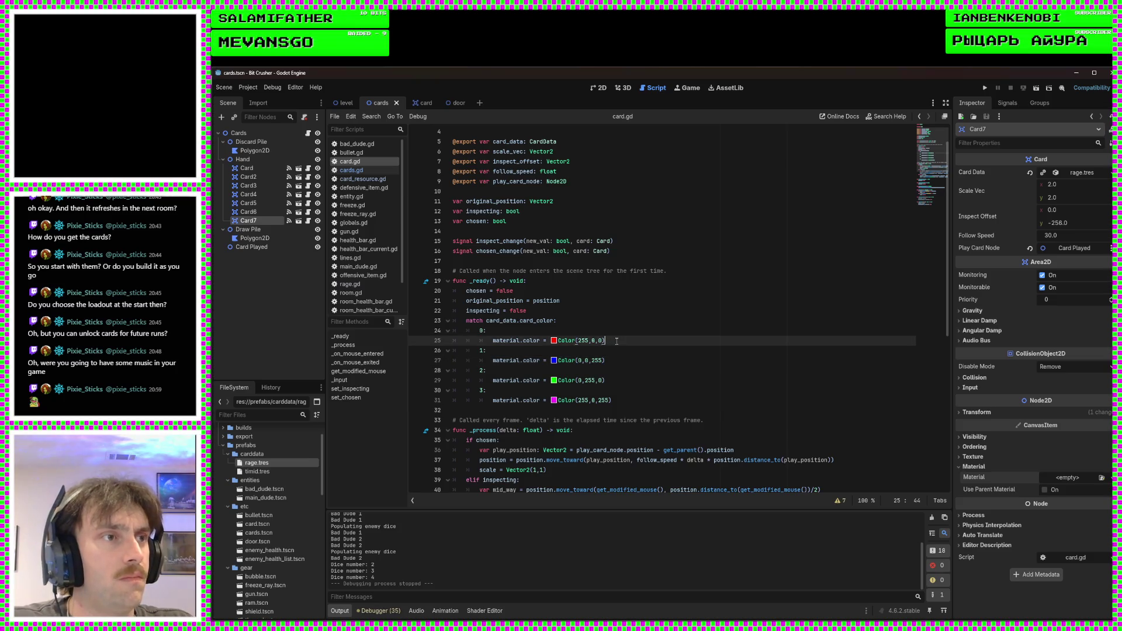
pyautogui.click(623, 322)
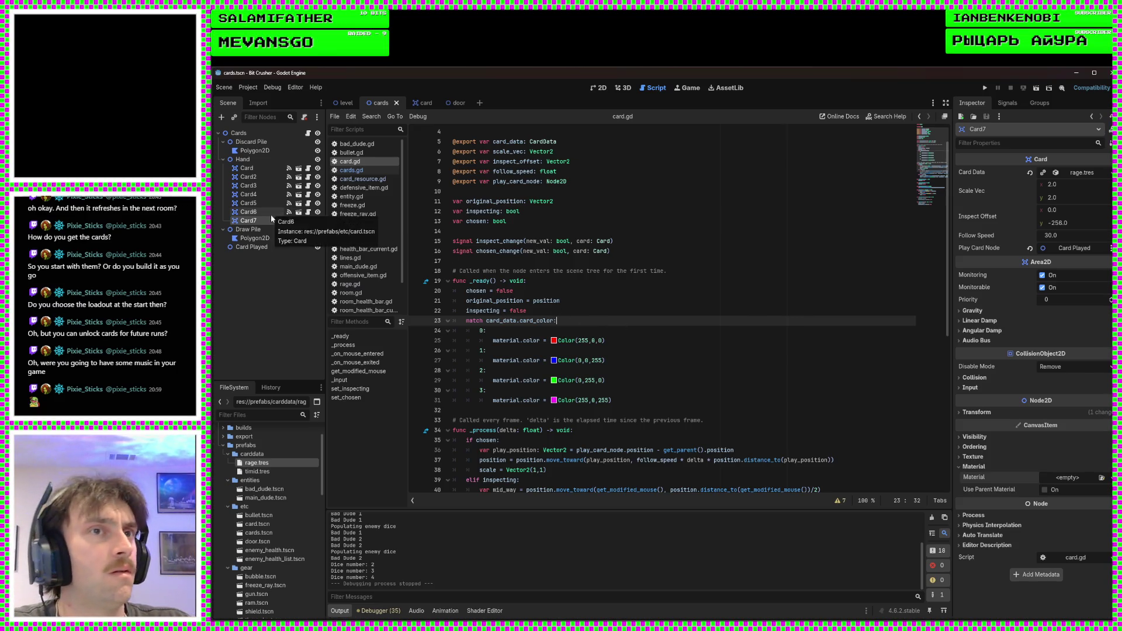
pyautogui.click(1105, 173)
pyautogui.click(1105, 177)
pyautogui.click(1084, 173)
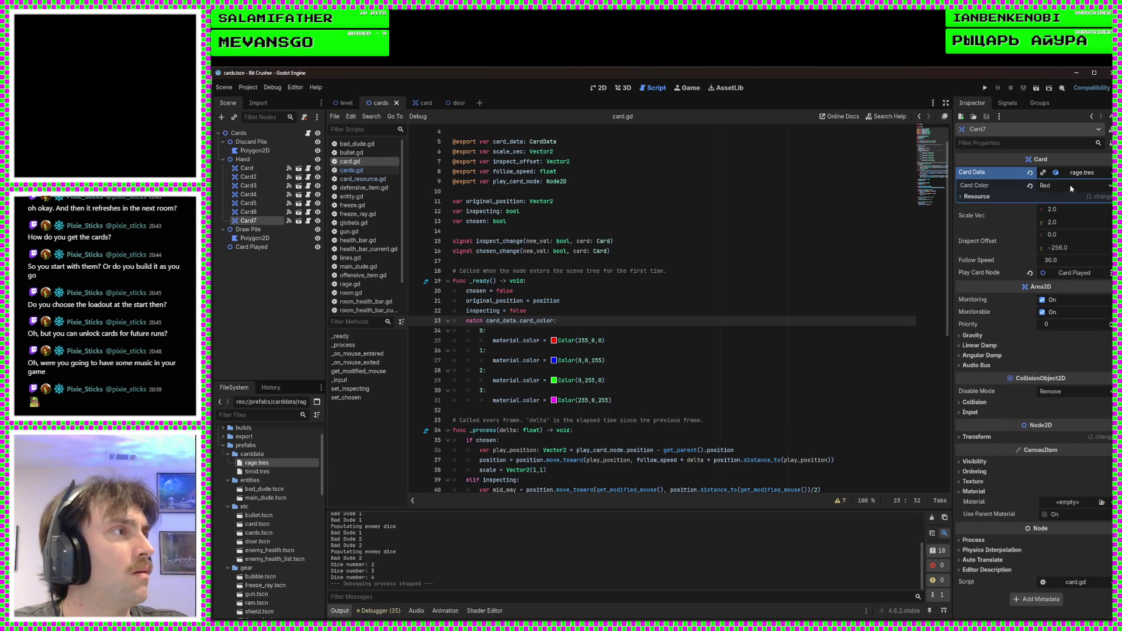
pyautogui.click(1078, 173)
pyautogui.click(485, 332)
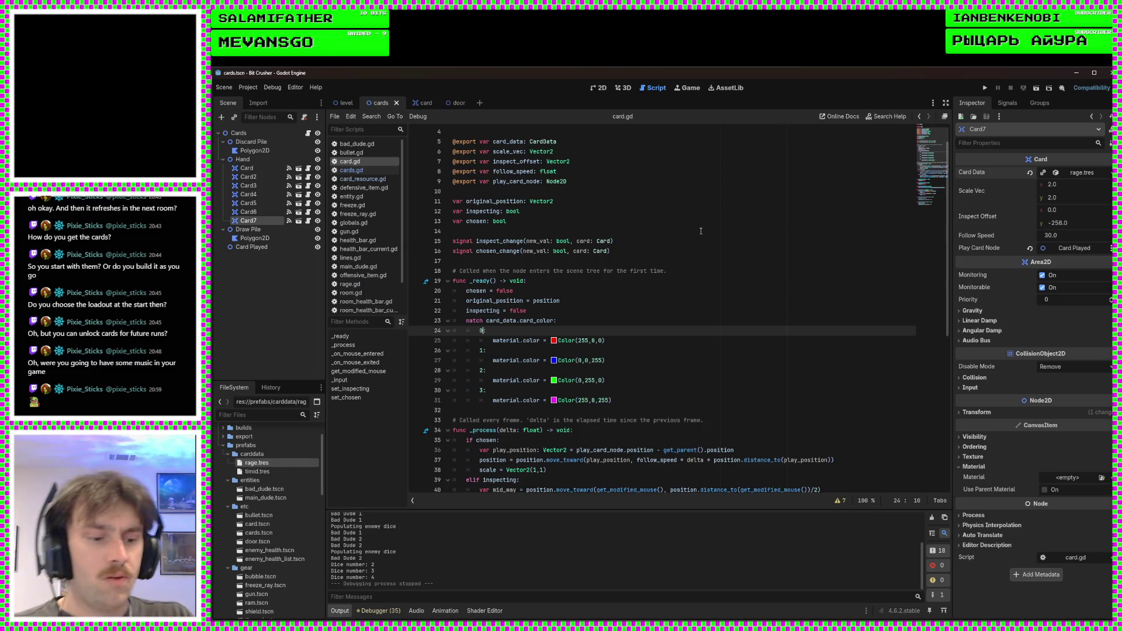
# - Replace match patterns 0 and 1 with "Red" and "Blue"
pyautogui.press('BackSpace')
pyautogui.write('"r')
pyautogui.press('BackSpace')
pyautogui.press('BackSpace')
pyautogui.press('BackSpace')
pyautogui.write('Red')
pyautogui.press('Down')
pyautogui.press('Down')
pyautogui.press('Left')
pyautogui.press('BackSpace')
pyautogui.write('"Blue')
# - Replace match patterns 2 and 3 with "Green" and "Pink"
pyautogui.press('Down')
pyautogui.press('Down')
pyautogui.press('BackSpace')
pyautogui.press('BackSpace')
pyautogui.write('"Green')
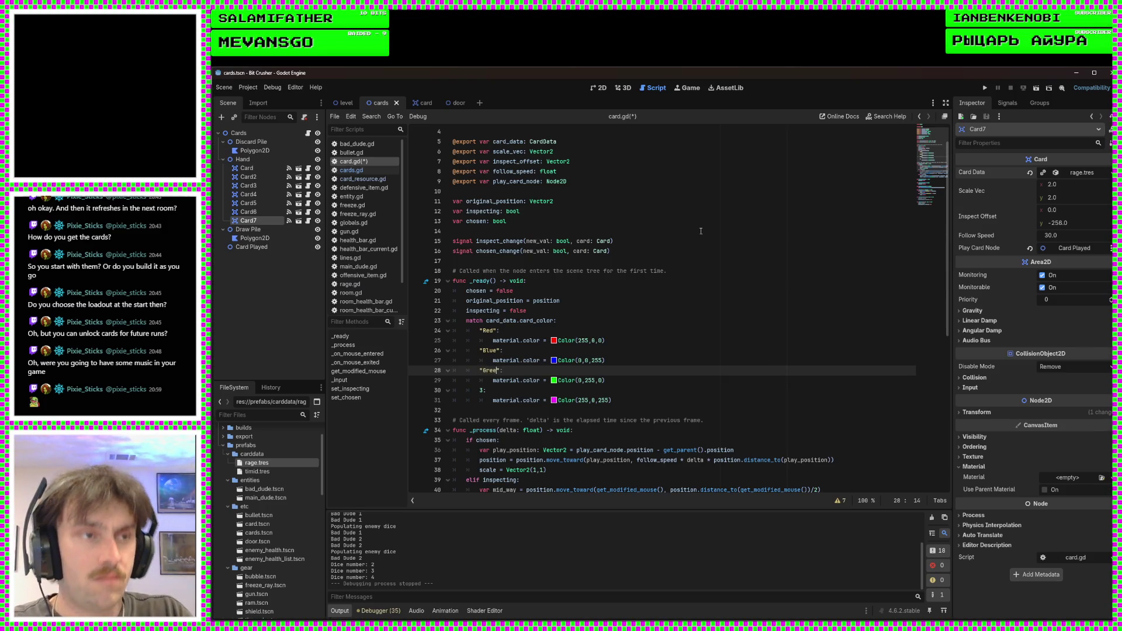
pyautogui.press('Down')
pyautogui.press('Down')
pyautogui.press('BackSpace')
pyautogui.press('BackSpace')
pyautogui.write('"')
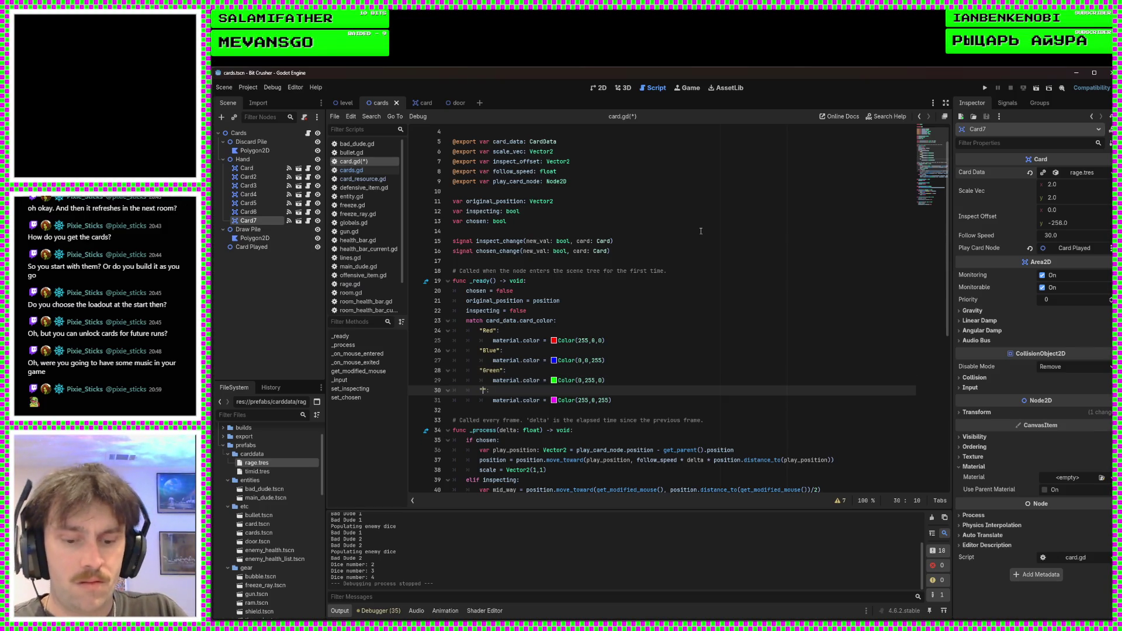
pyautogui.write('Pink')
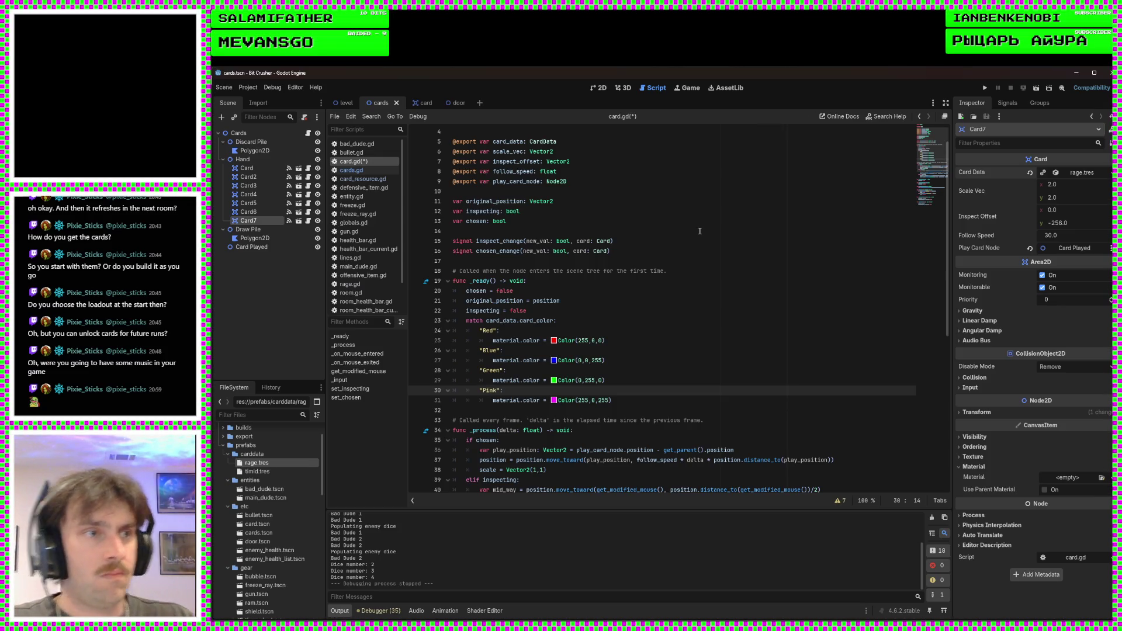
pyautogui.click(700, 231)
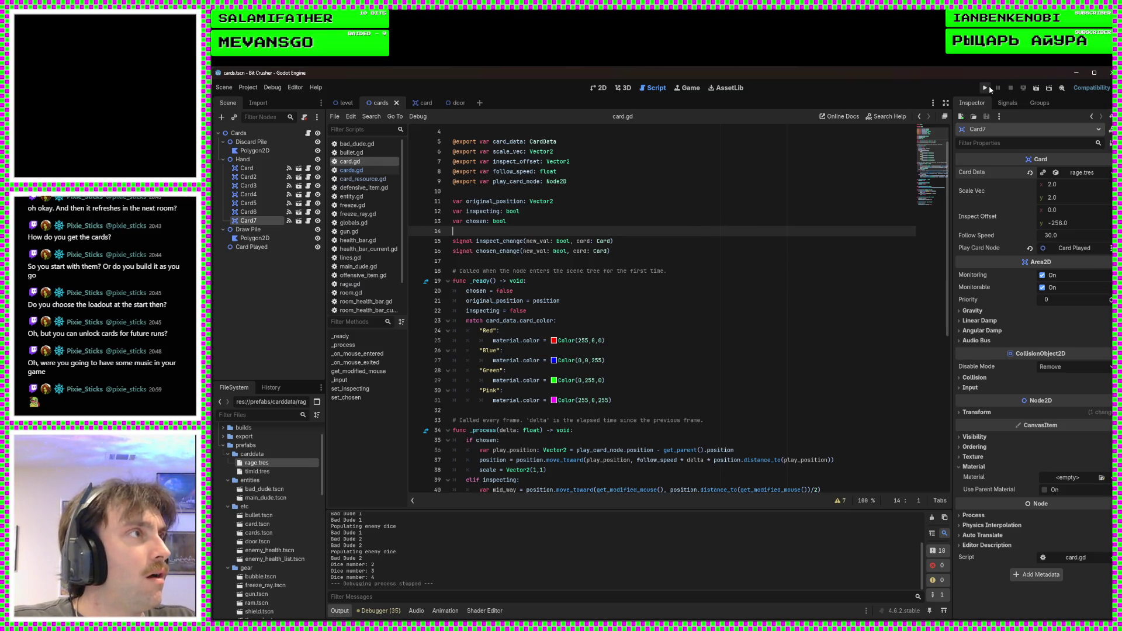
# - Run the game and inspect the null-material colour error on card.gd line 25 via the stack's self variable
pyautogui.press('F5')
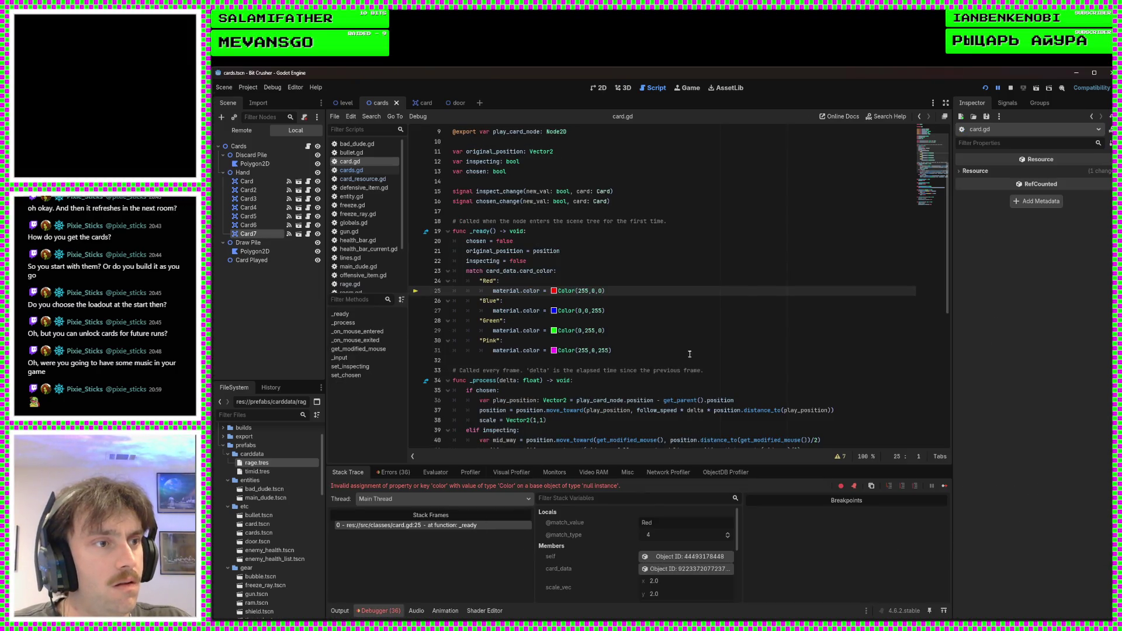
pyautogui.click(671, 360)
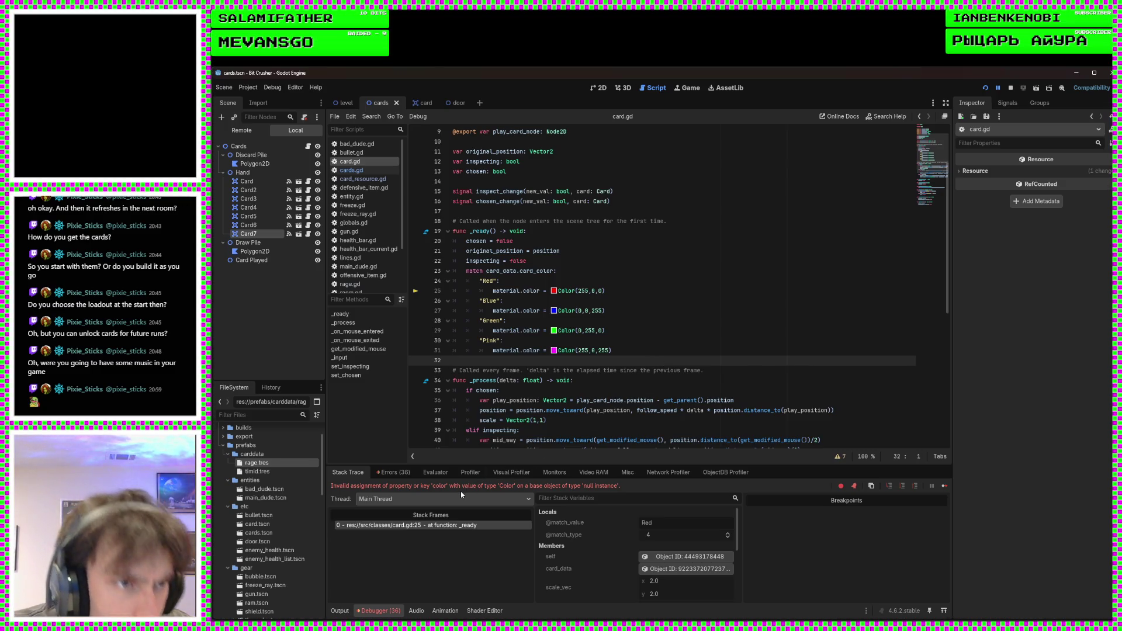
pyautogui.click(503, 291)
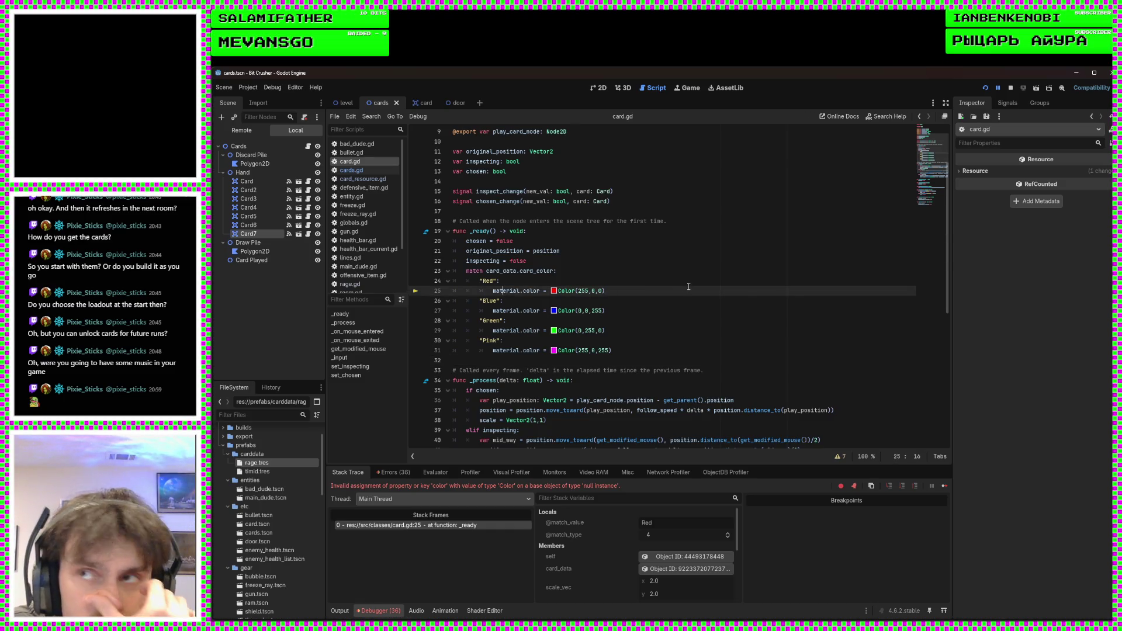
pyautogui.click(620, 349)
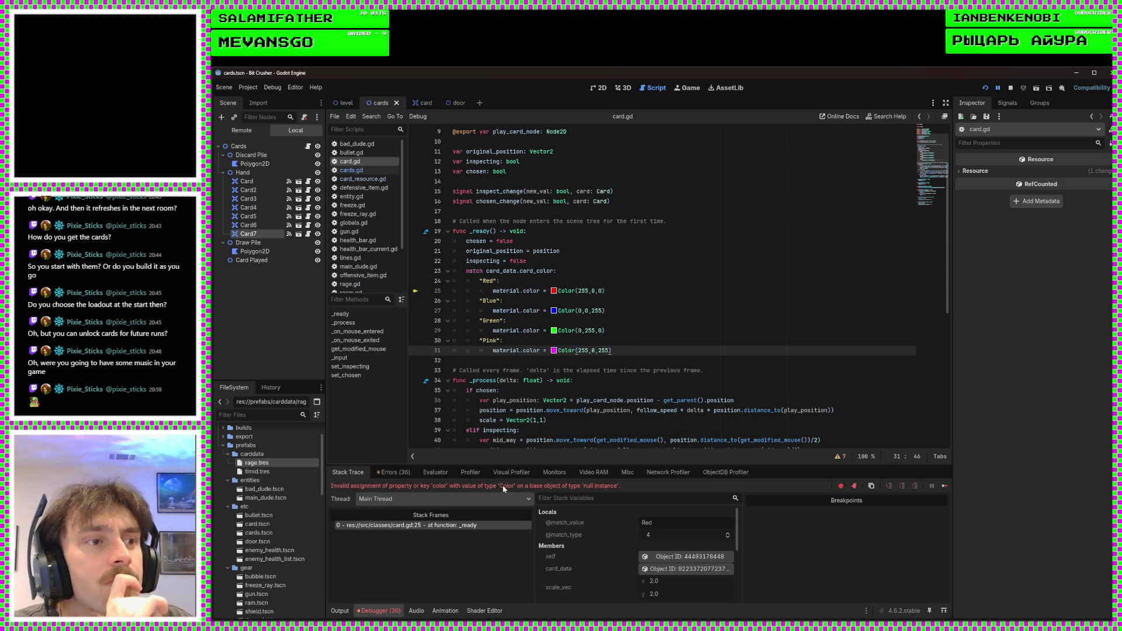
pyautogui.click(667, 560)
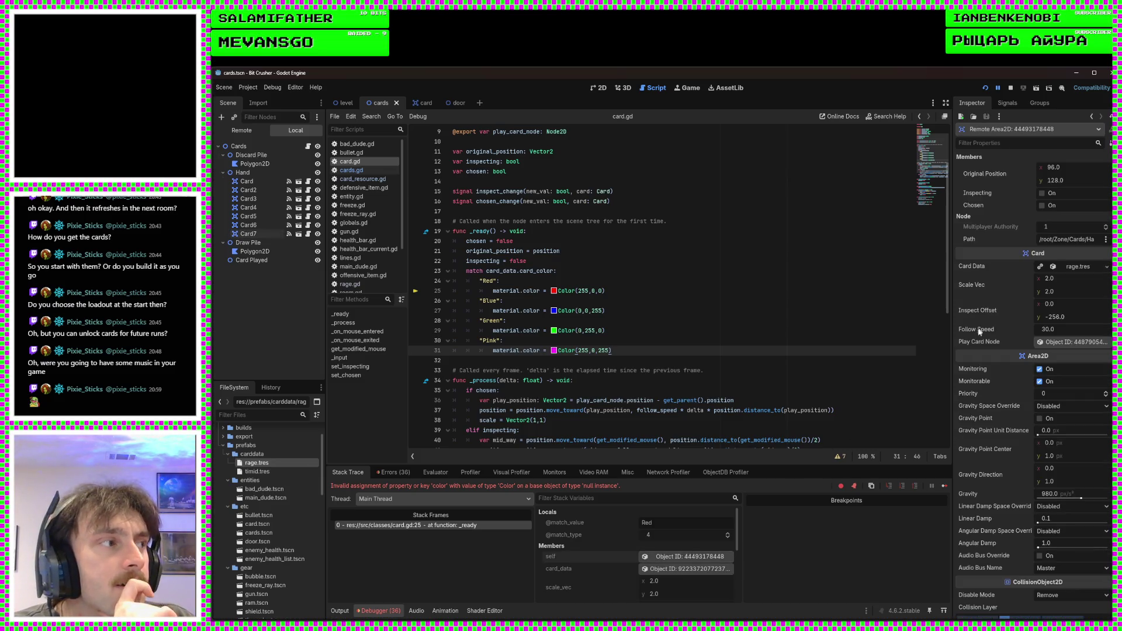
pyautogui.scroll(-5, 1021, 423)
pyautogui.click(521, 292)
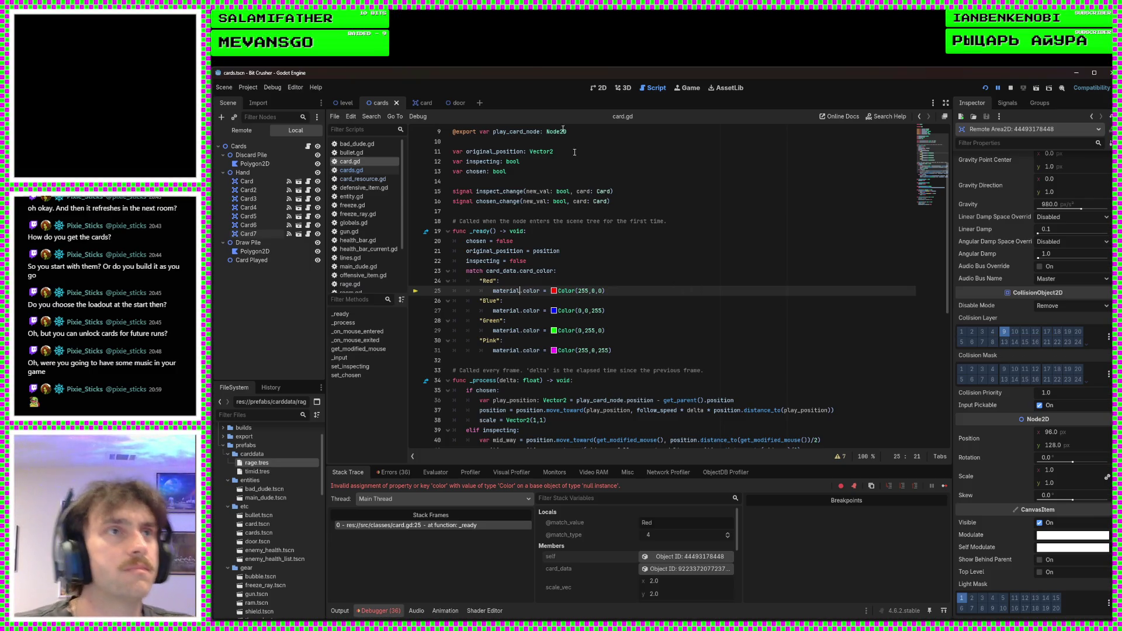
# - Give the single Card scene a new CanvasItemMaterial as its Material and save it
pyautogui.click(416, 103)
pyautogui.click(479, 302)
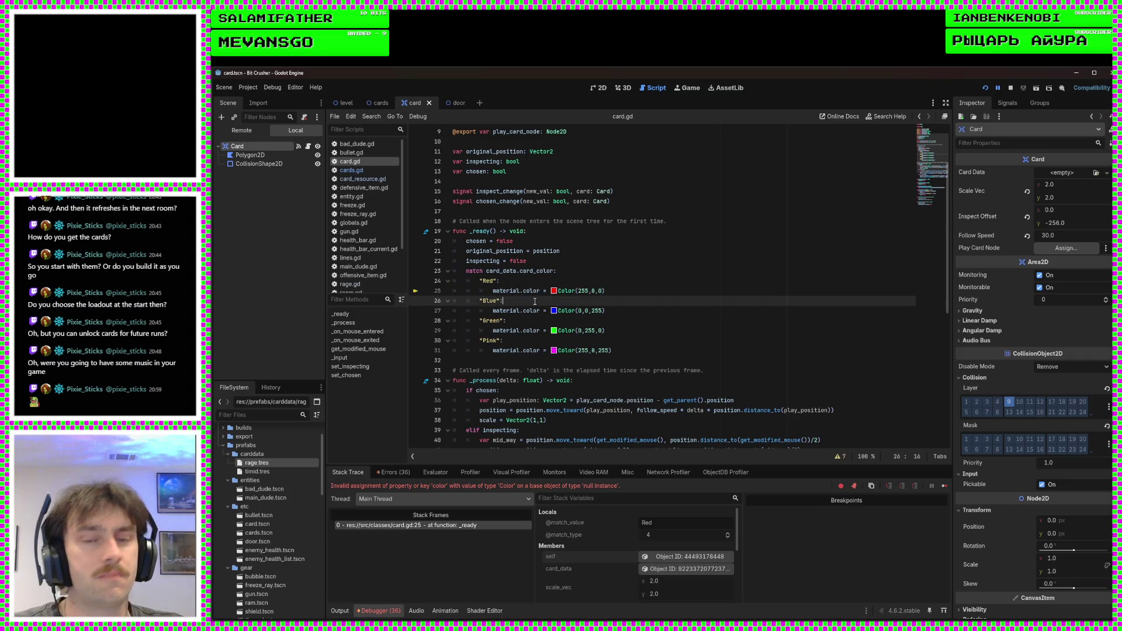
pyautogui.scroll(-2, 993, 362)
pyautogui.scroll(2, 1029, 328)
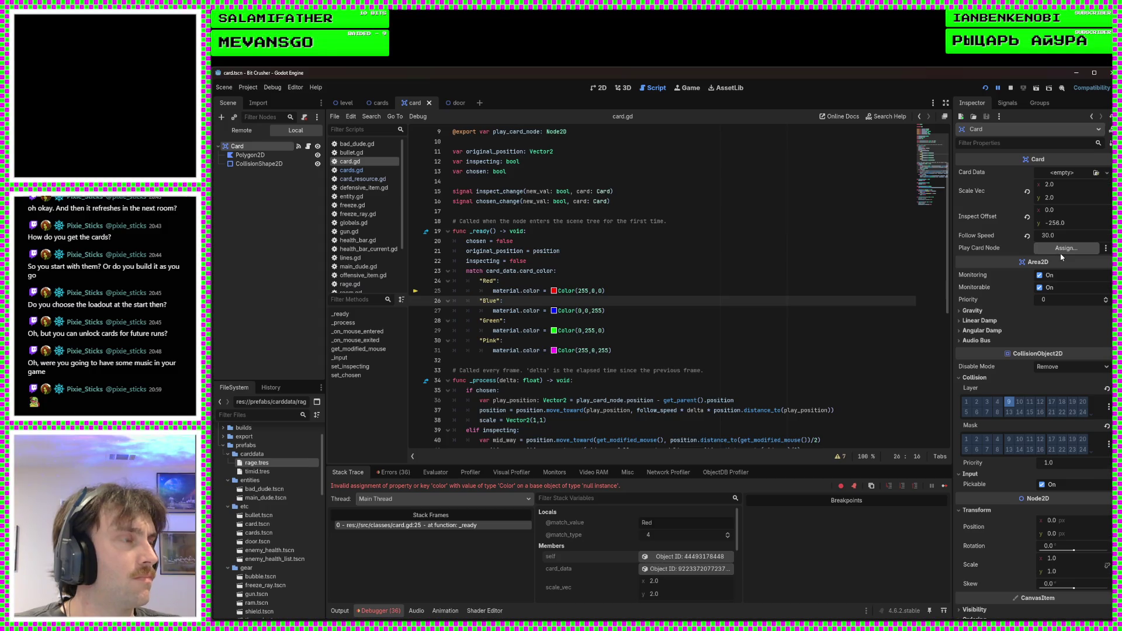
pyautogui.scroll(-4, 1059, 258)
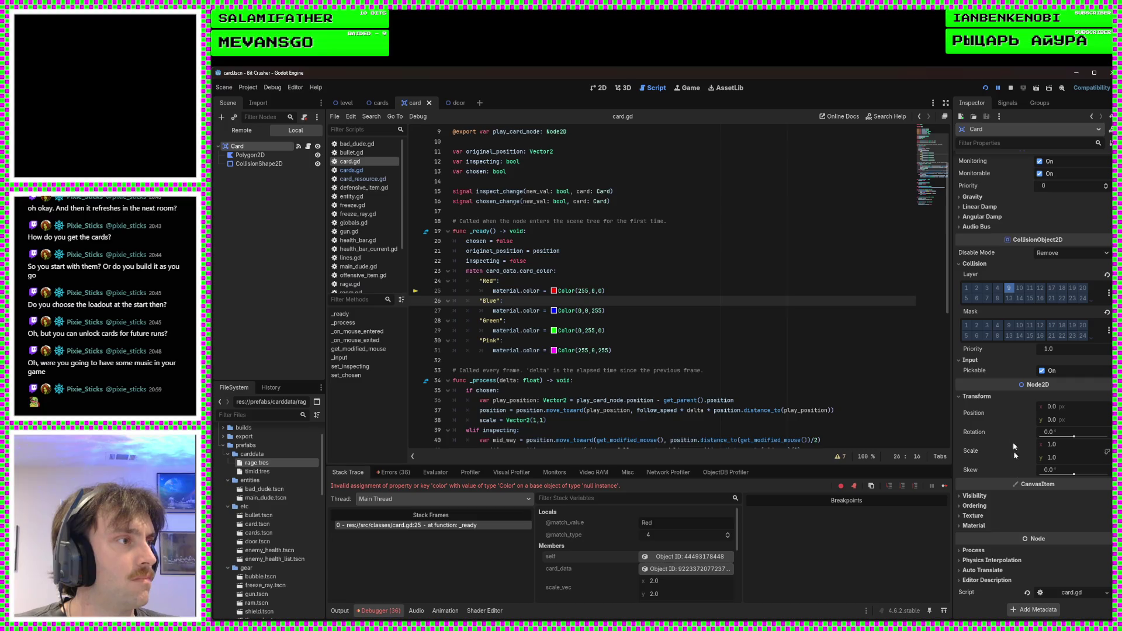
pyautogui.click(974, 526)
pyautogui.click(1059, 512)
pyautogui.click(1049, 536)
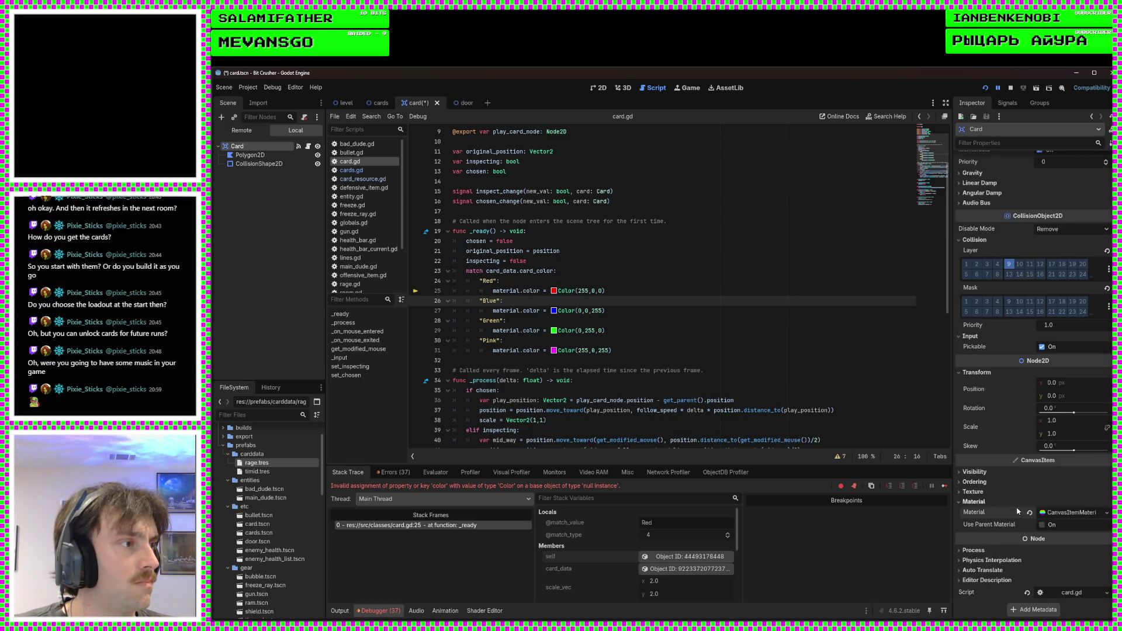
pyautogui.hotkey('ctrl', 's')
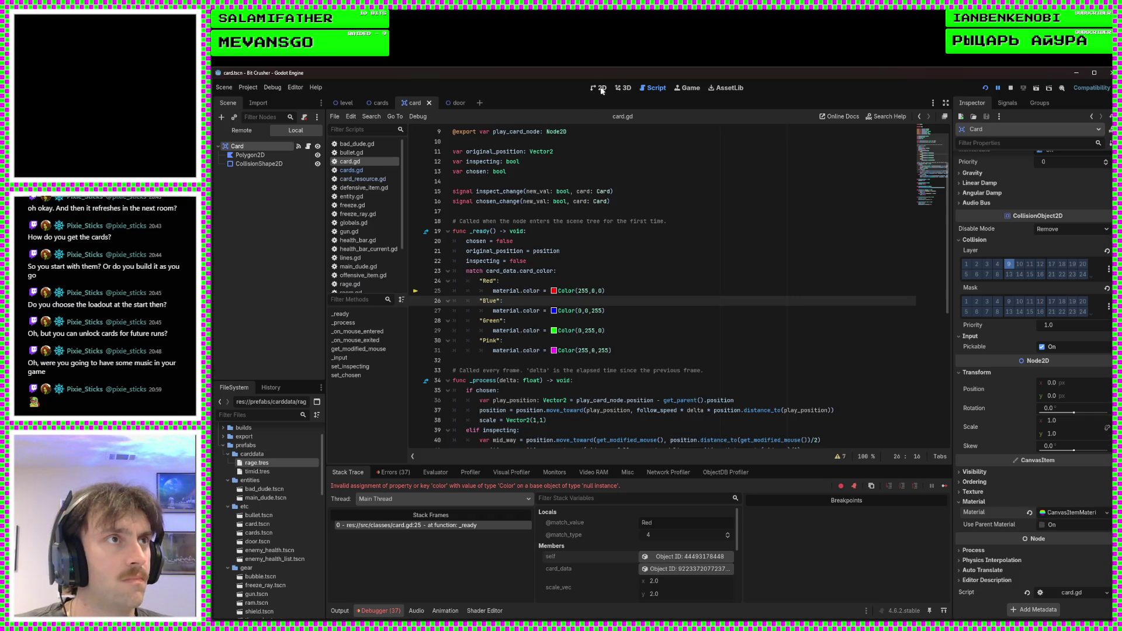
# - Check the first Card node's material in the cards scene and run the game again
pyautogui.click(380, 103)
pyautogui.click(261, 182)
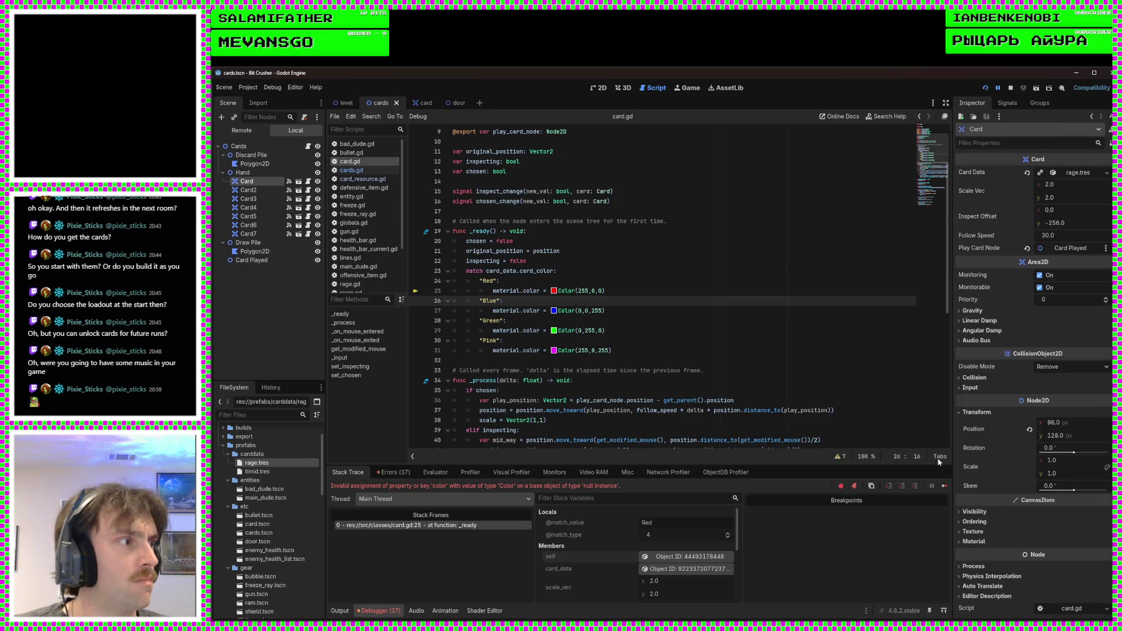
pyautogui.click(1017, 526)
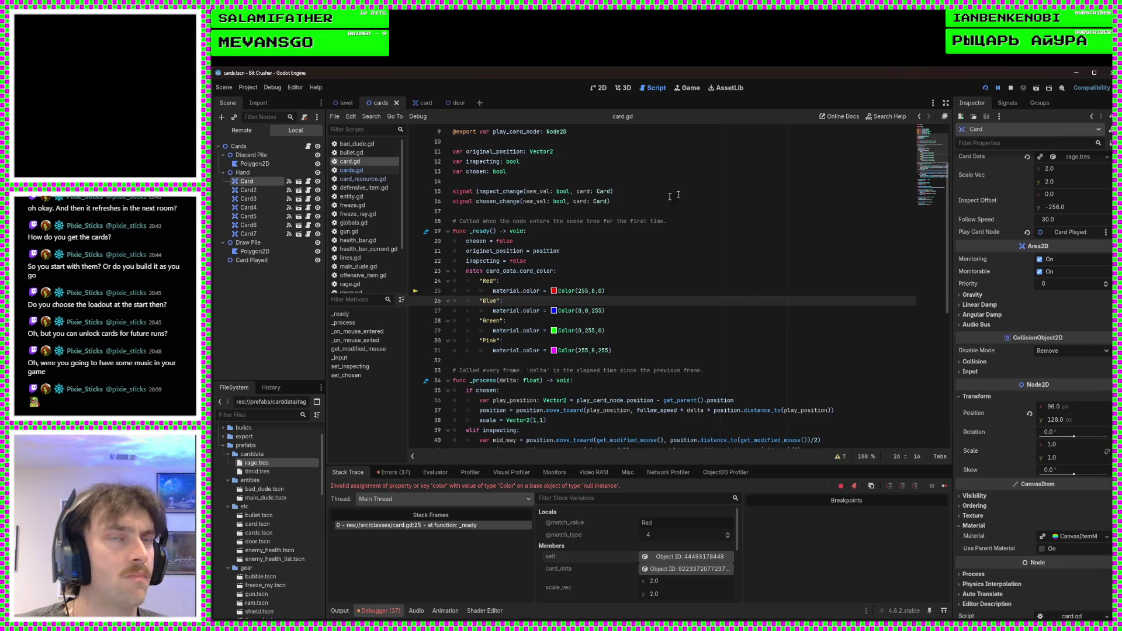
pyautogui.press('F5')
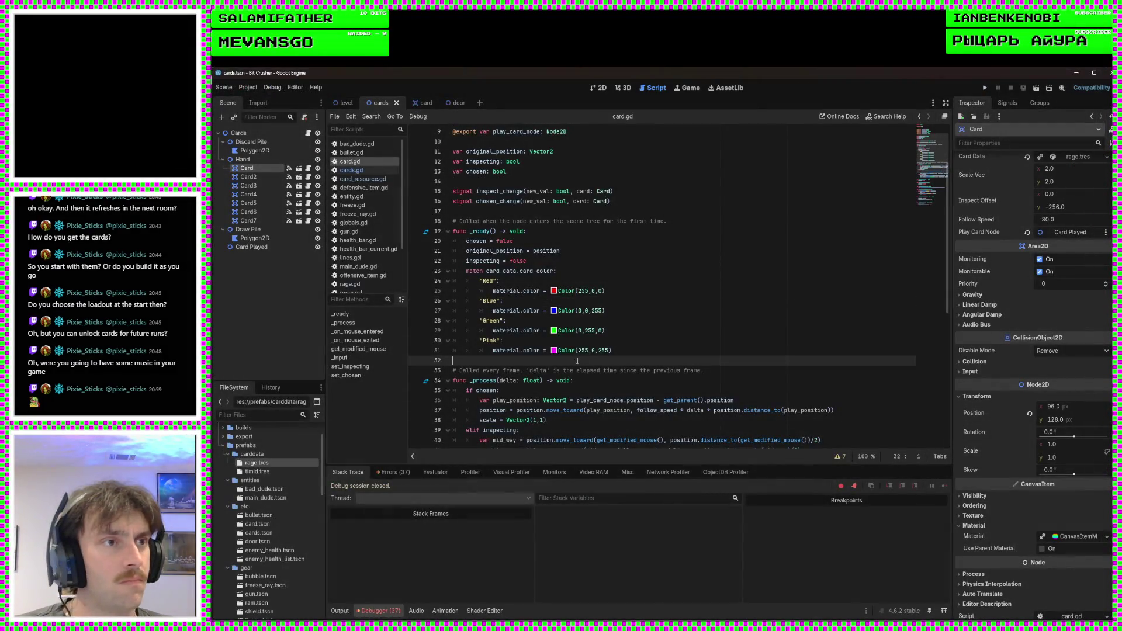
pyautogui.click(984, 88)
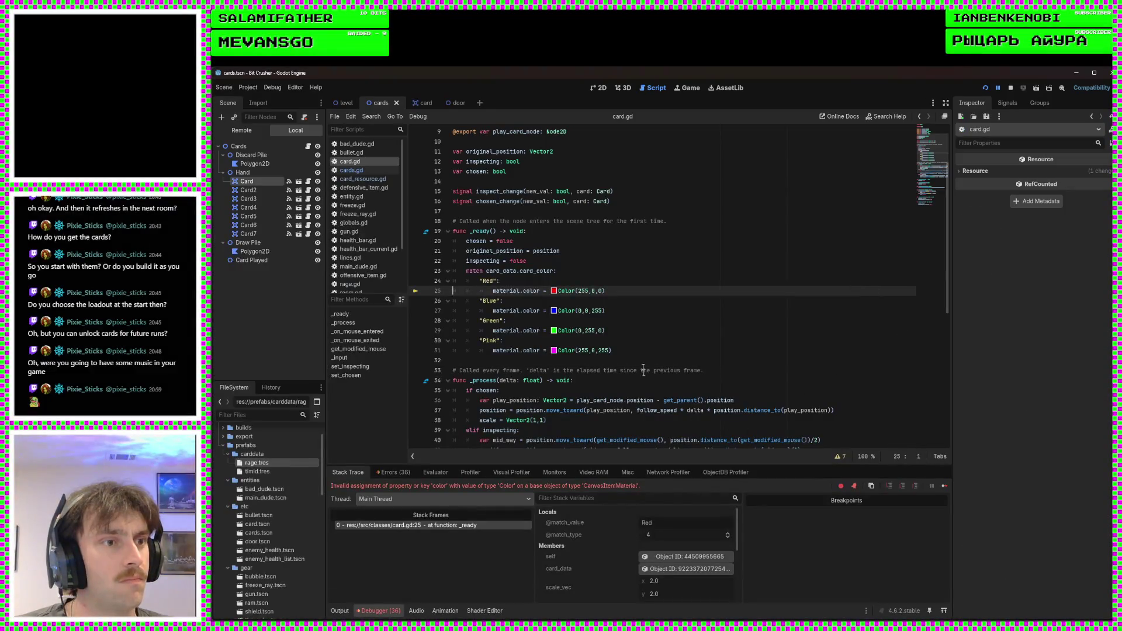
pyautogui.click(666, 320)
pyautogui.click(650, 290)
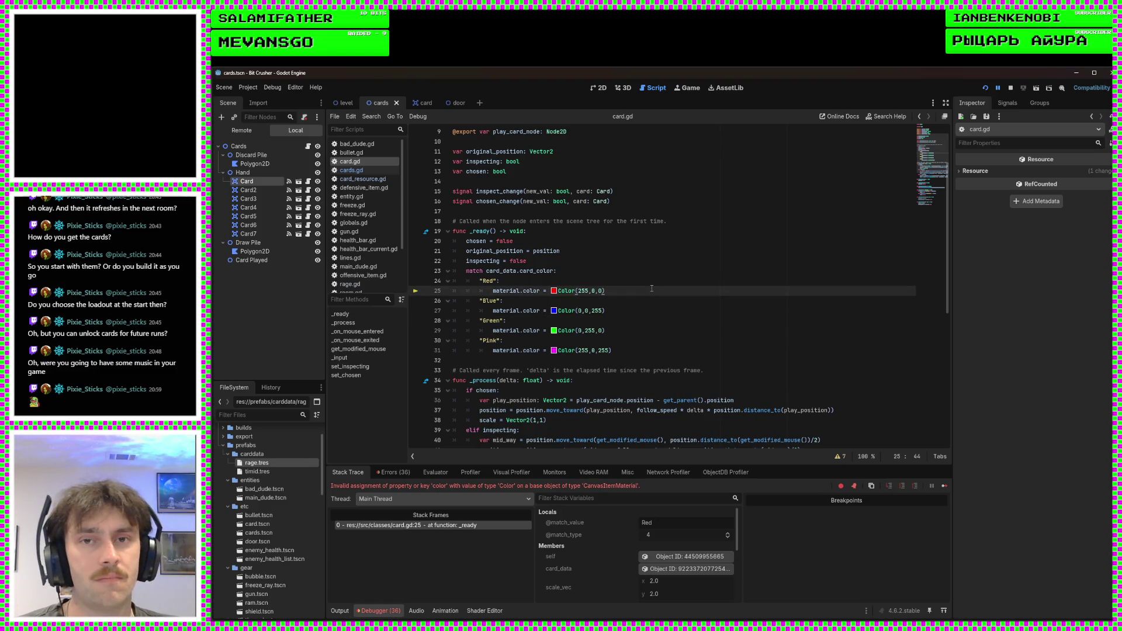
pyautogui.click(256, 184)
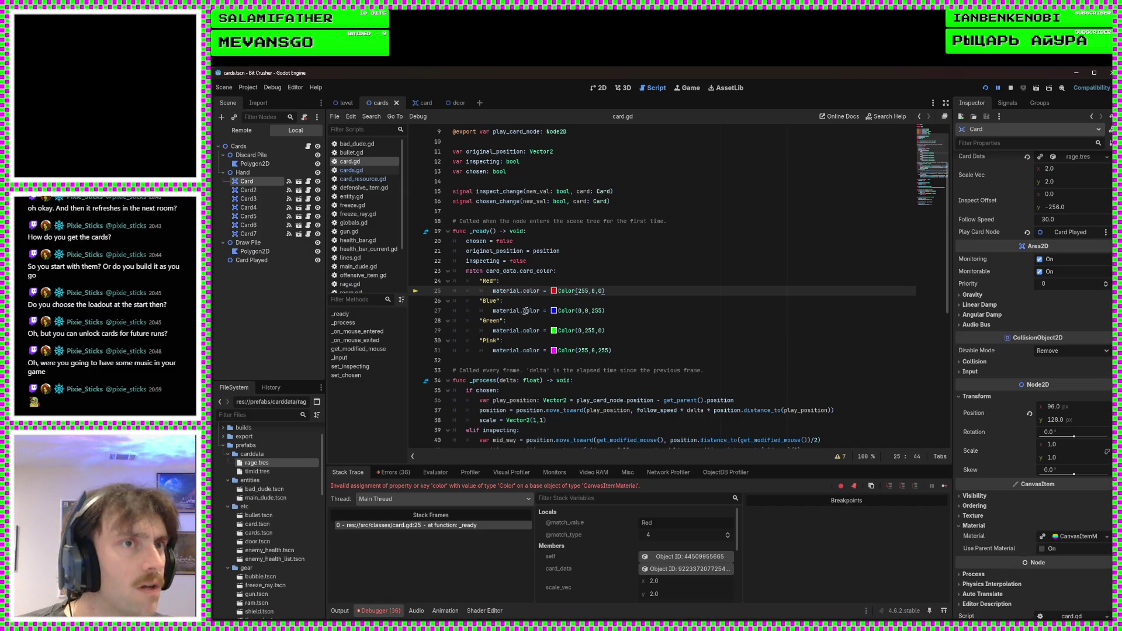
pyautogui.click(374, 267)
pyautogui.scroll(-4, 585, 326)
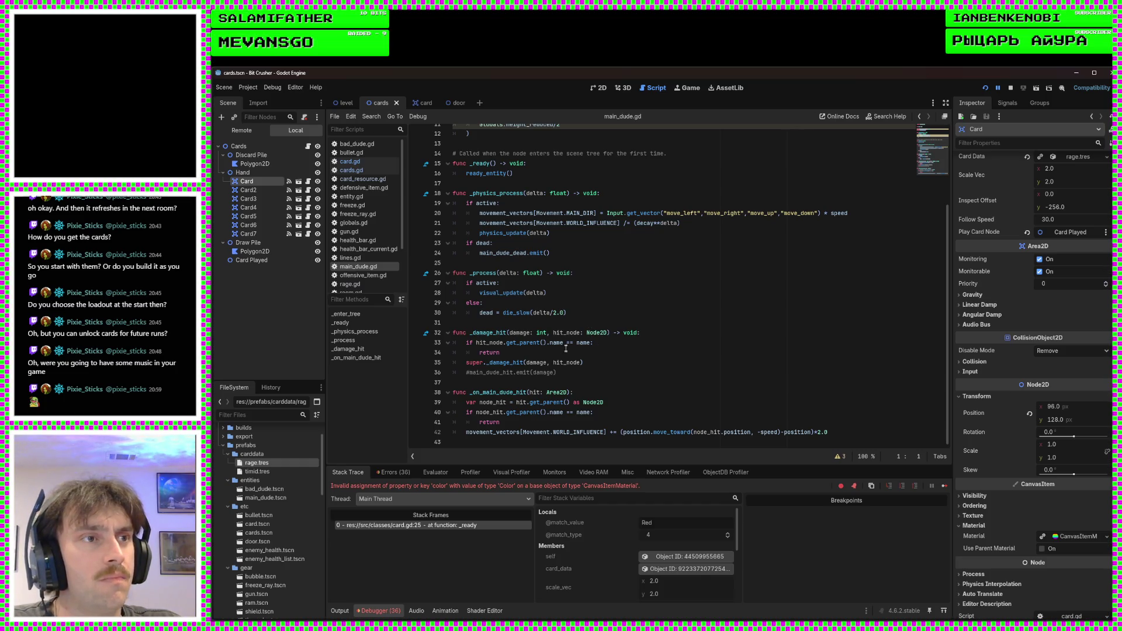
pyautogui.click(355, 197)
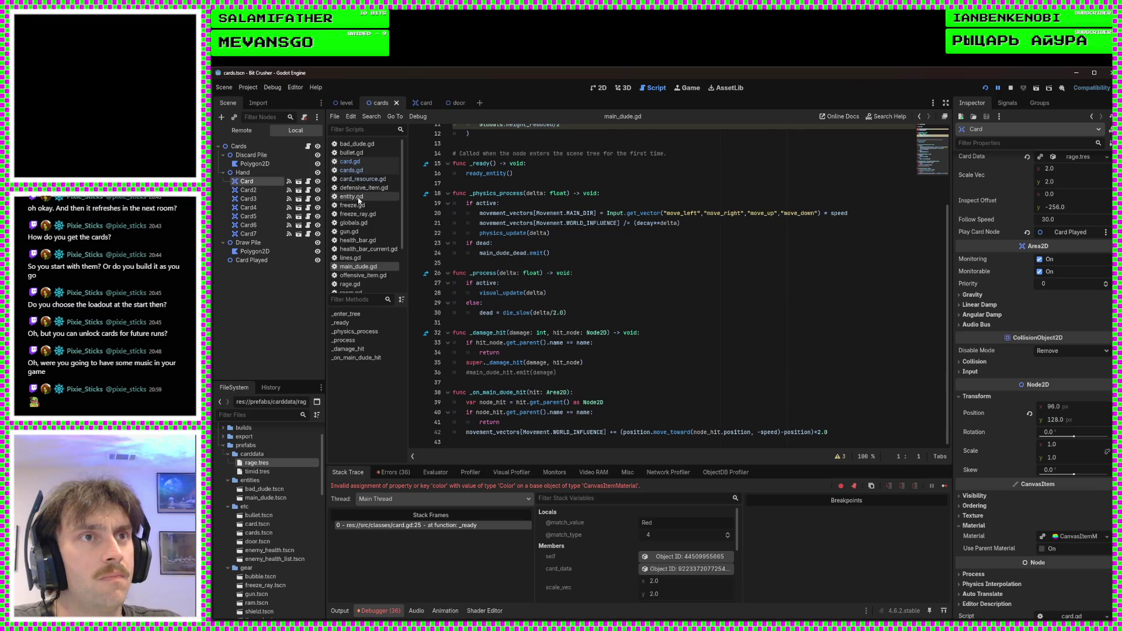
pyautogui.scroll(2, 584, 304)
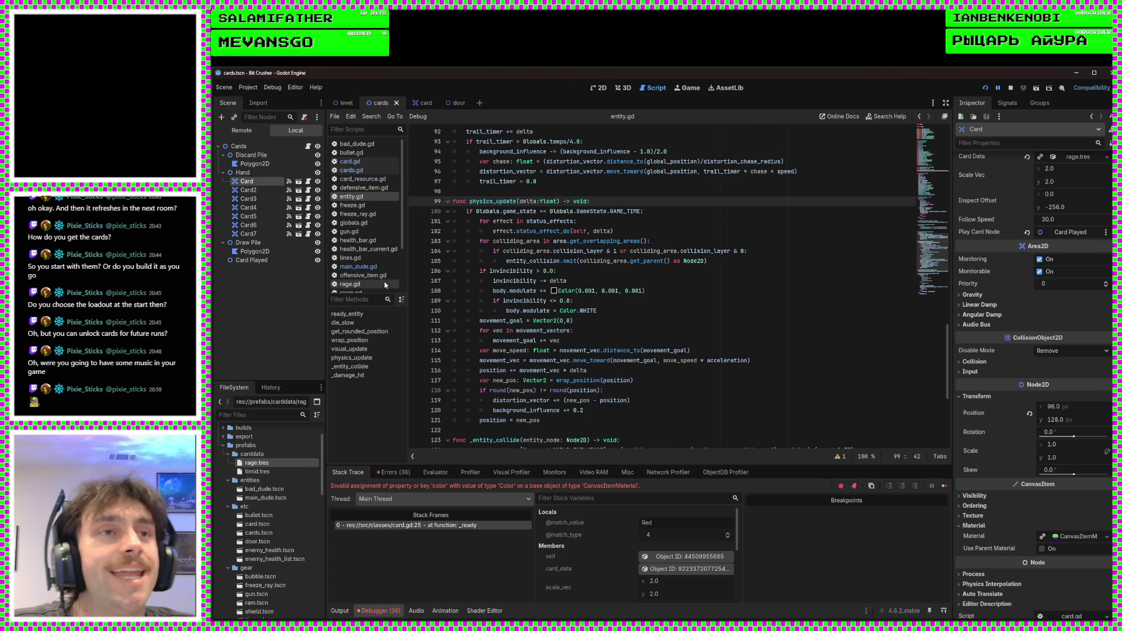
pyautogui.click(356, 164)
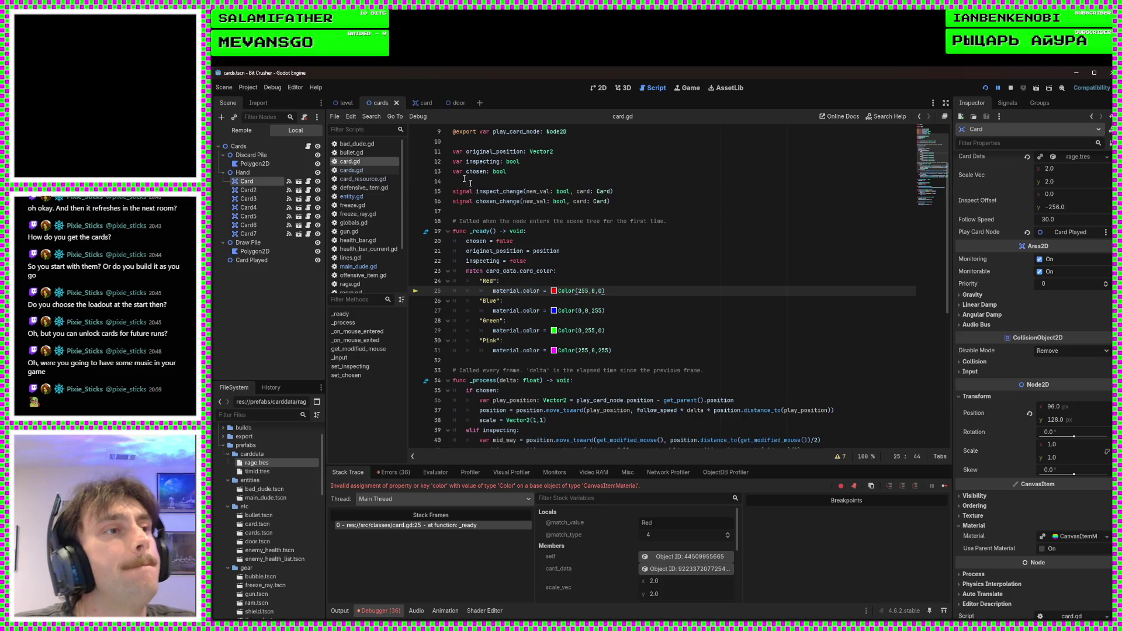
# - Save the card scene and replace material.color with modulate on the Red line 25
pyautogui.click(610, 321)
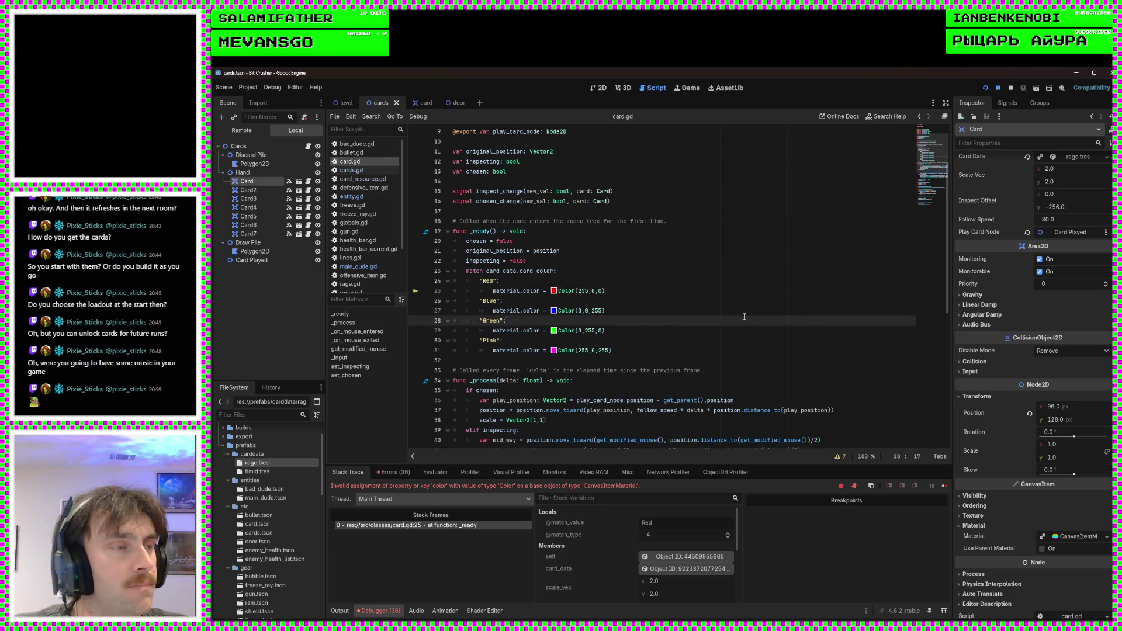
pyautogui.click(416, 103)
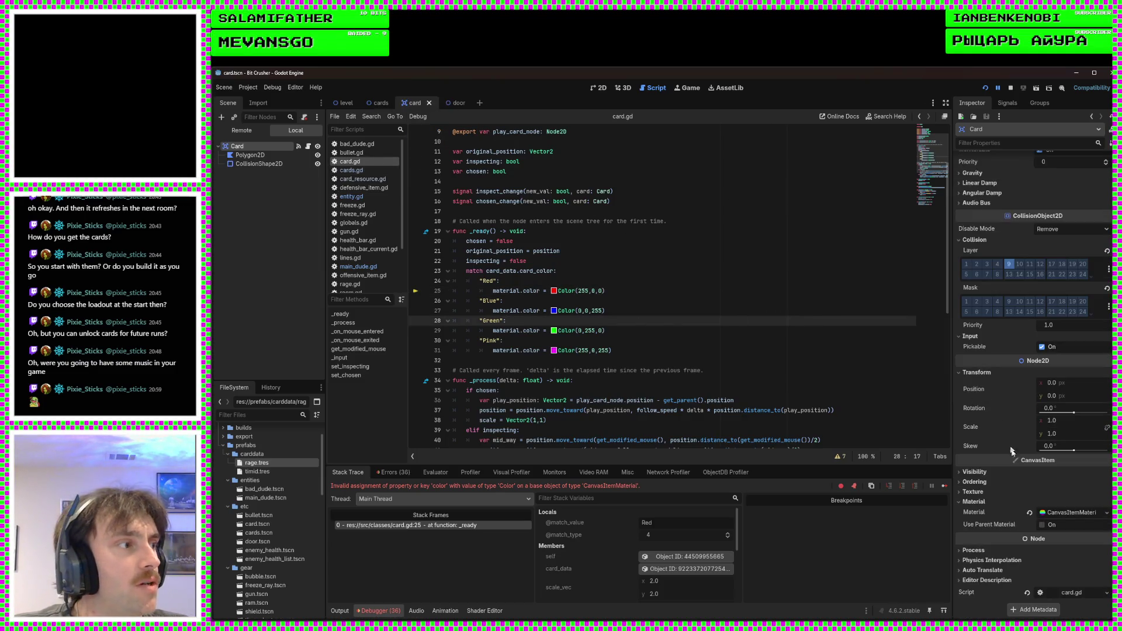
pyautogui.hotkey('ctrl', 's')
pyautogui.click(378, 103)
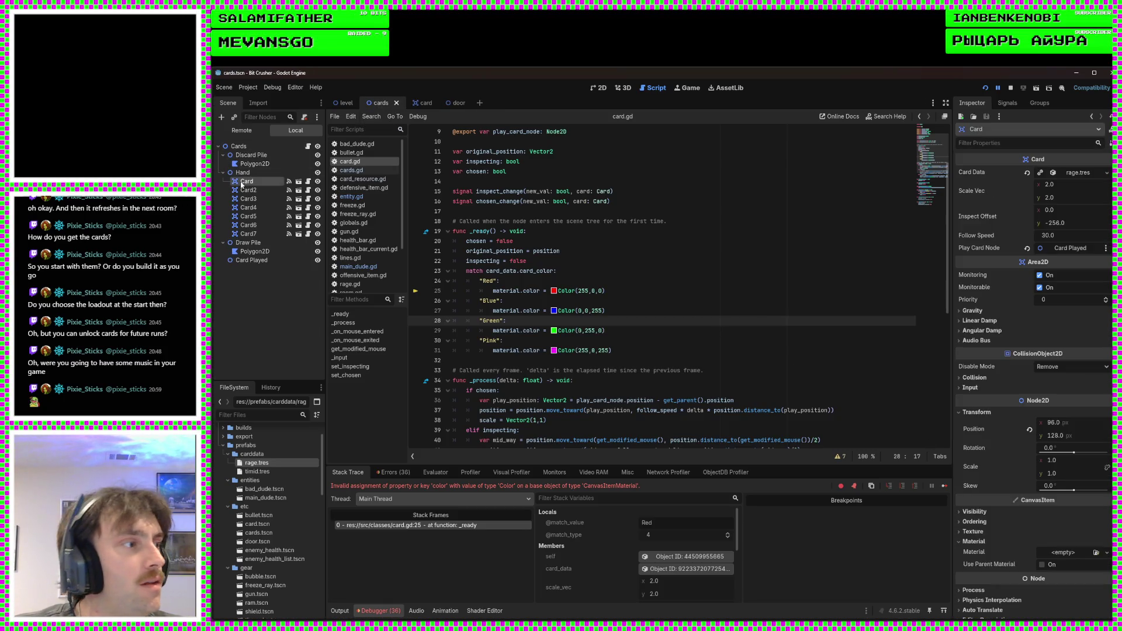
pyautogui.doubleClick(507, 292)
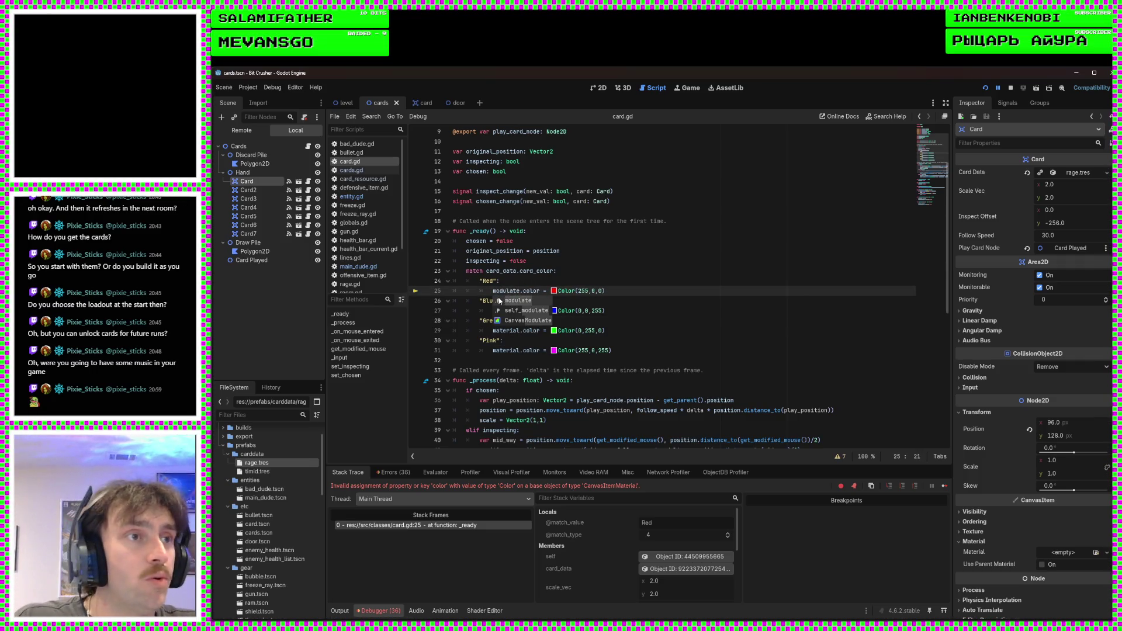
pyautogui.click(501, 283)
pyautogui.click(502, 290)
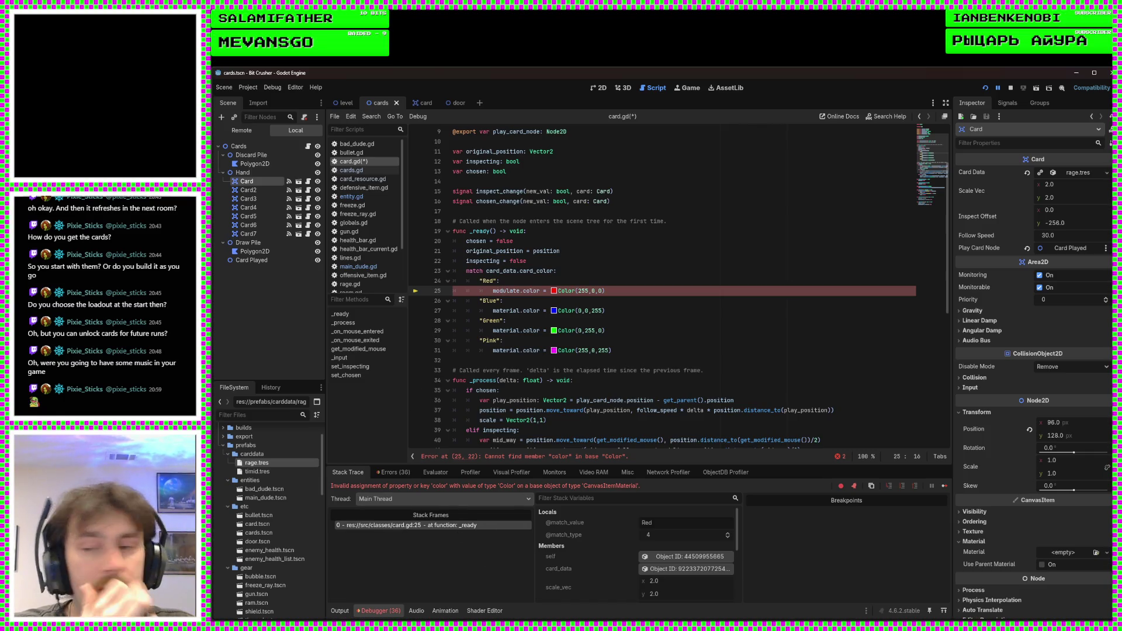
# - Stop the debugger, paste modulate over material.color on lines 27 and 31, and run the game
pyautogui.press('F8')
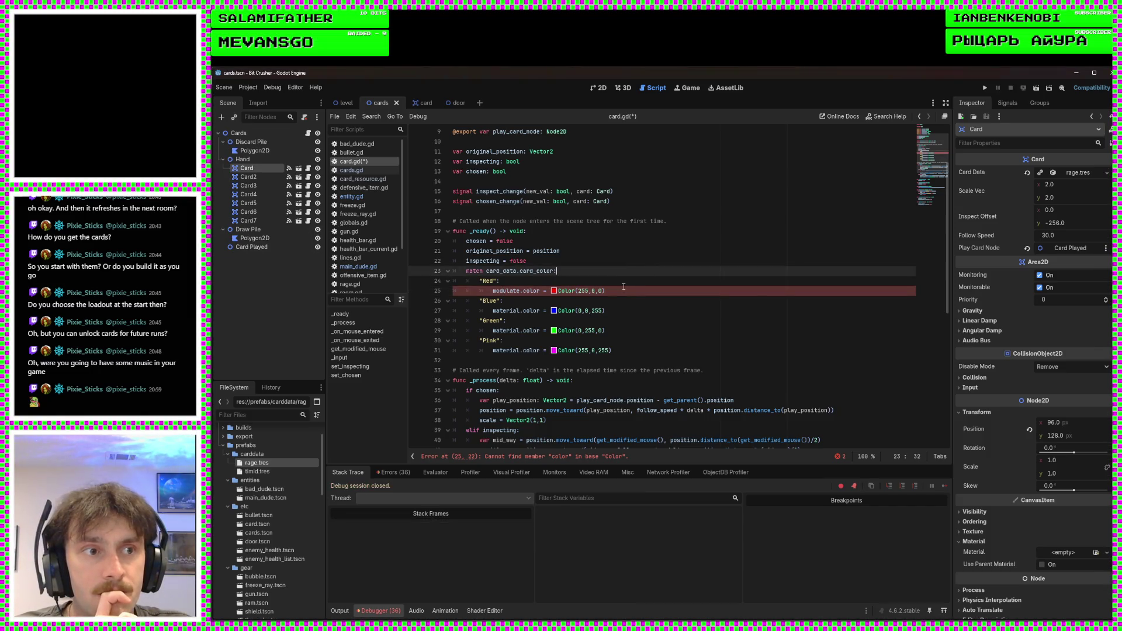
pyautogui.click(607, 304)
pyautogui.doubleClick(533, 291)
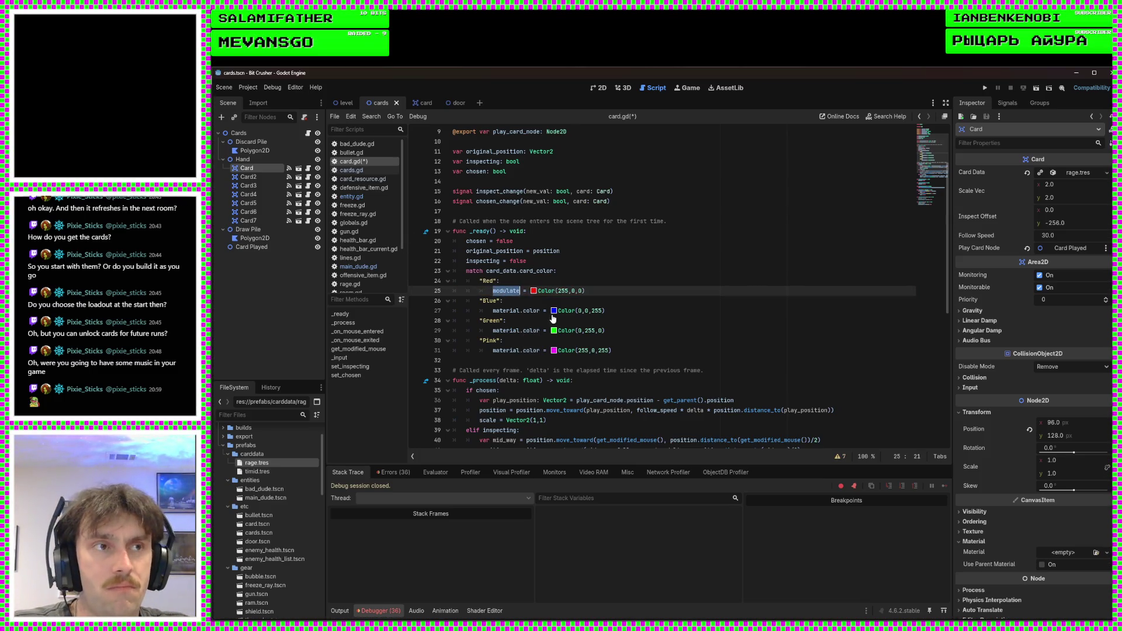
pyautogui.hotkey('ctrl', 'c')
pyautogui.moveTo(539, 310)
pyautogui.mouseDown()
pyautogui.moveTo(493, 310)
pyautogui.moveTo(528, 331)
pyautogui.moveTo(494, 331)
pyautogui.moveTo(500, 349)
pyautogui.mouseUp()
pyautogui.hotkey('ctrl', 'v')
pyautogui.hotkey('ctrl', 'v')
pyautogui.click(538, 351)
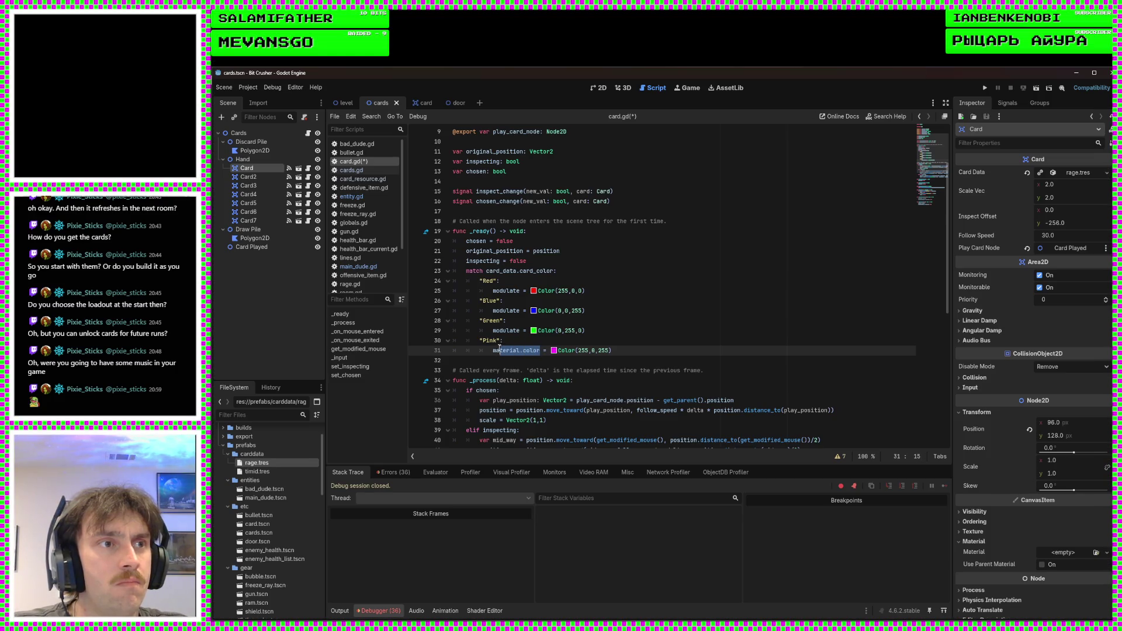
pyautogui.hotkey('ctrl', 'v')
pyautogui.click(984, 88)
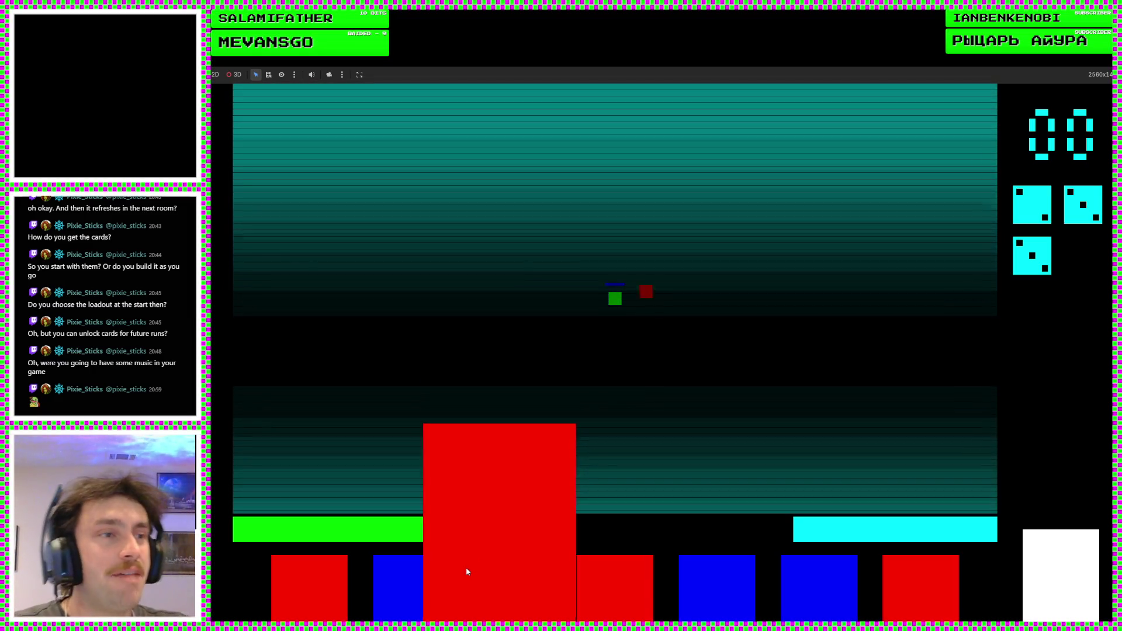
# - Play every red and blue card through several successive hands, then stop the game with F8
pyautogui.click(460, 579)
pyautogui.click(409, 612)
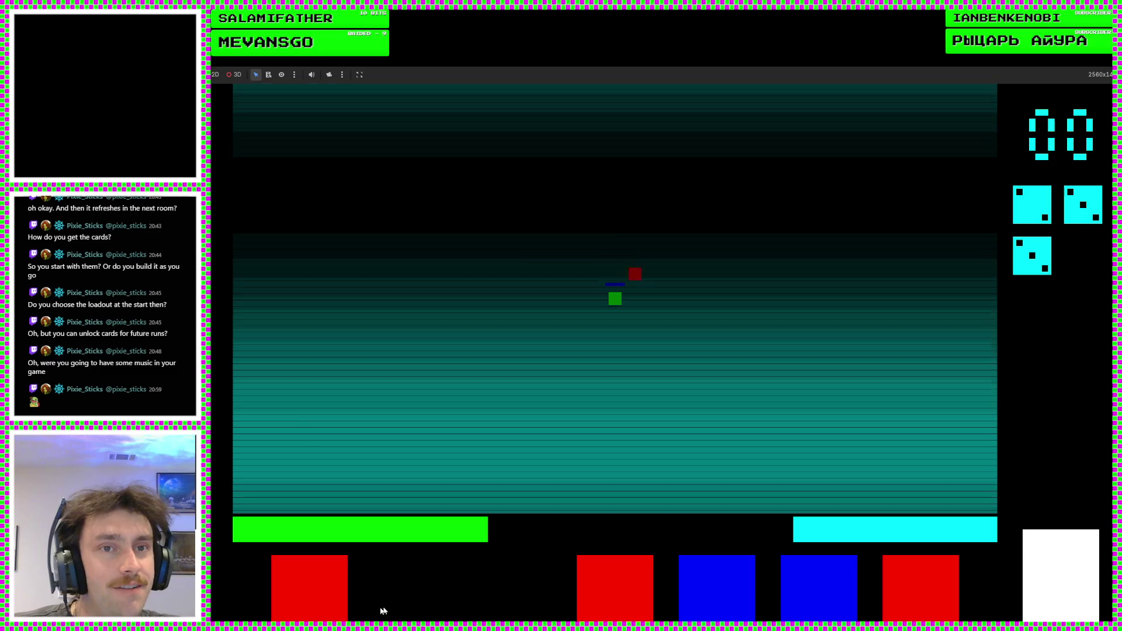
pyautogui.click(741, 608)
pyautogui.click(920, 587)
pyautogui.click(741, 581)
pyautogui.click(586, 551)
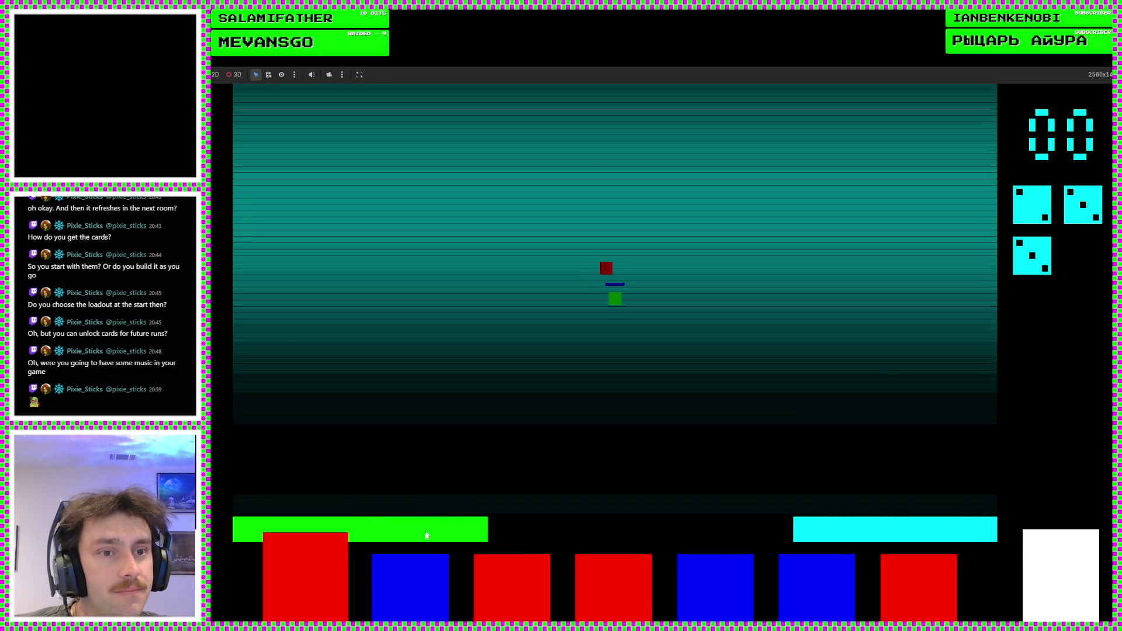
pyautogui.click(426, 534)
pyautogui.click(534, 591)
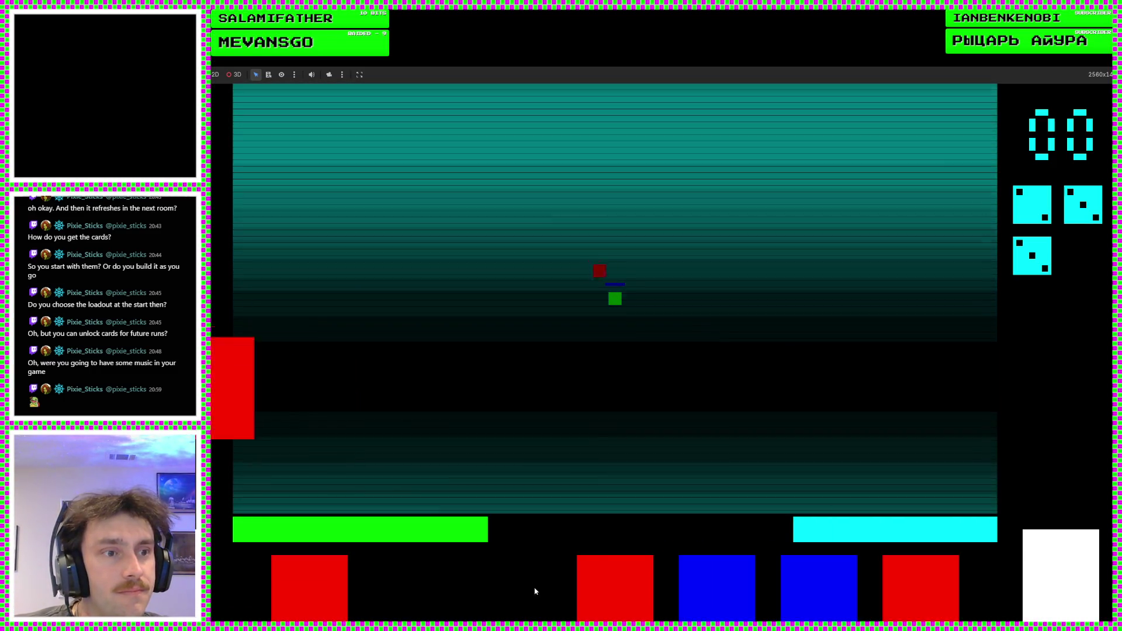
pyautogui.click(310, 584)
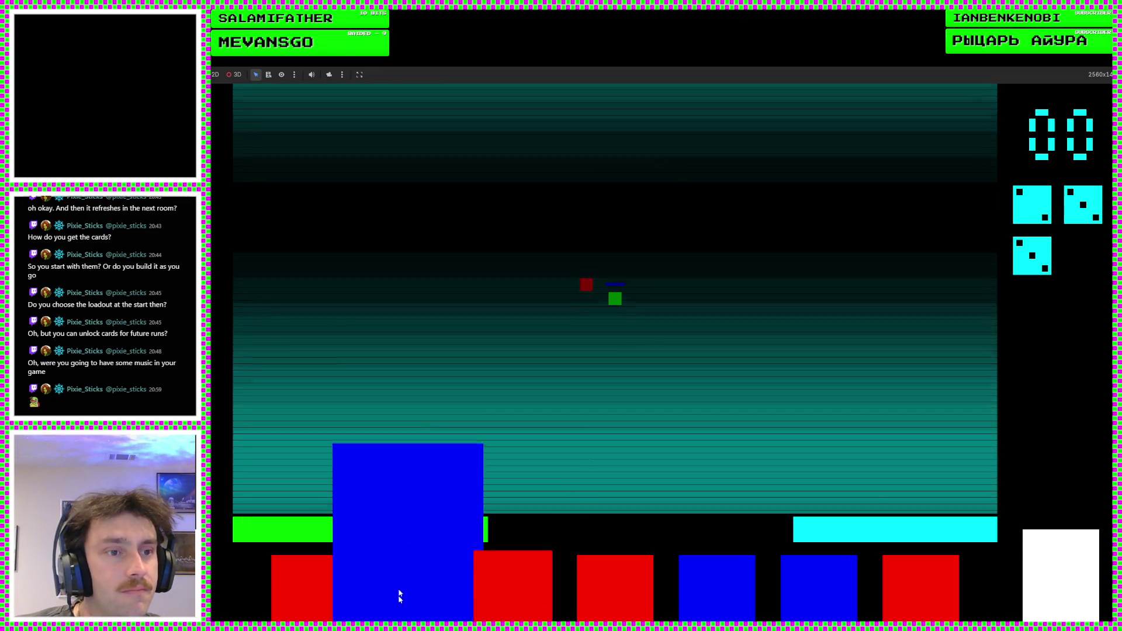
pyautogui.click(399, 606)
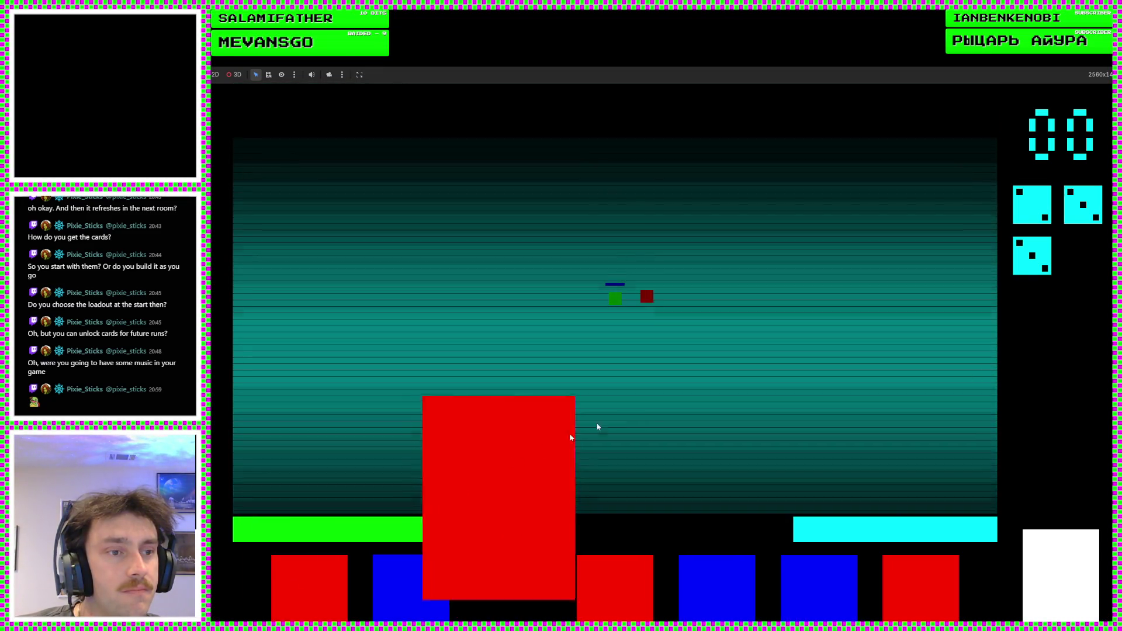
pyautogui.click(618, 535)
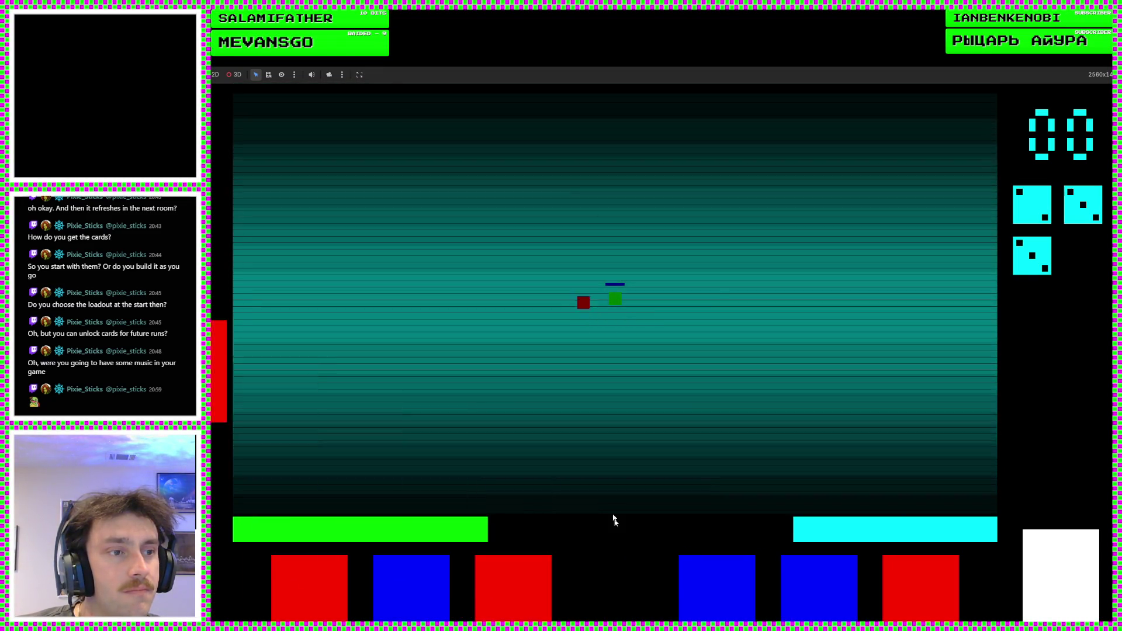
pyautogui.click(441, 596)
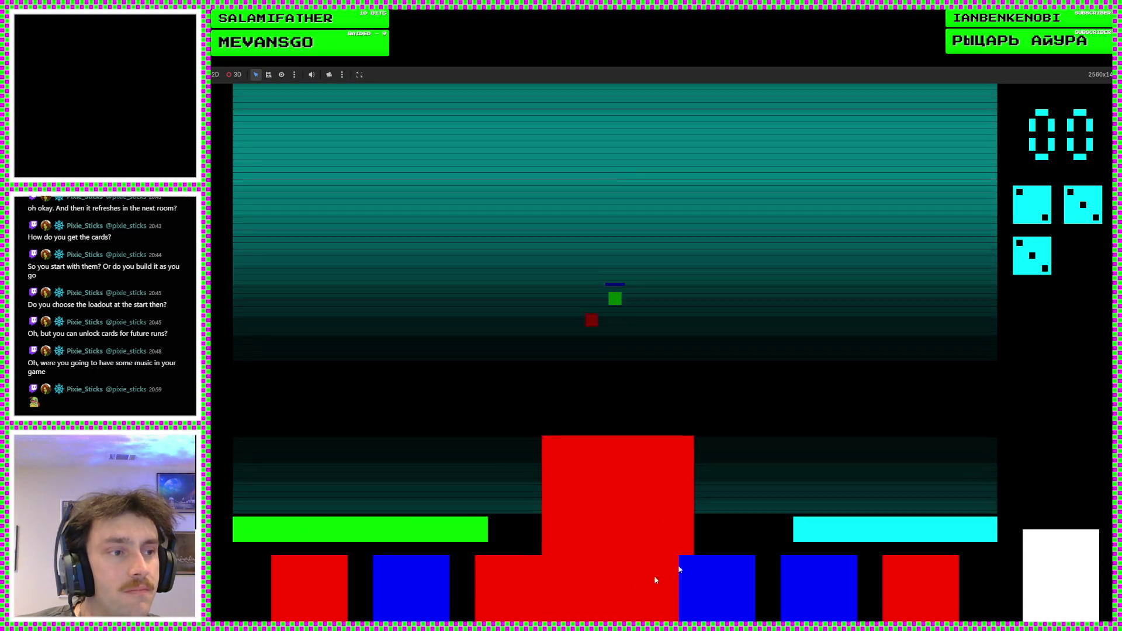
pyautogui.click(637, 590)
pyautogui.click(727, 584)
pyautogui.click(634, 581)
pyautogui.click(731, 584)
pyautogui.click(818, 590)
pyautogui.click(514, 590)
pyautogui.click(412, 596)
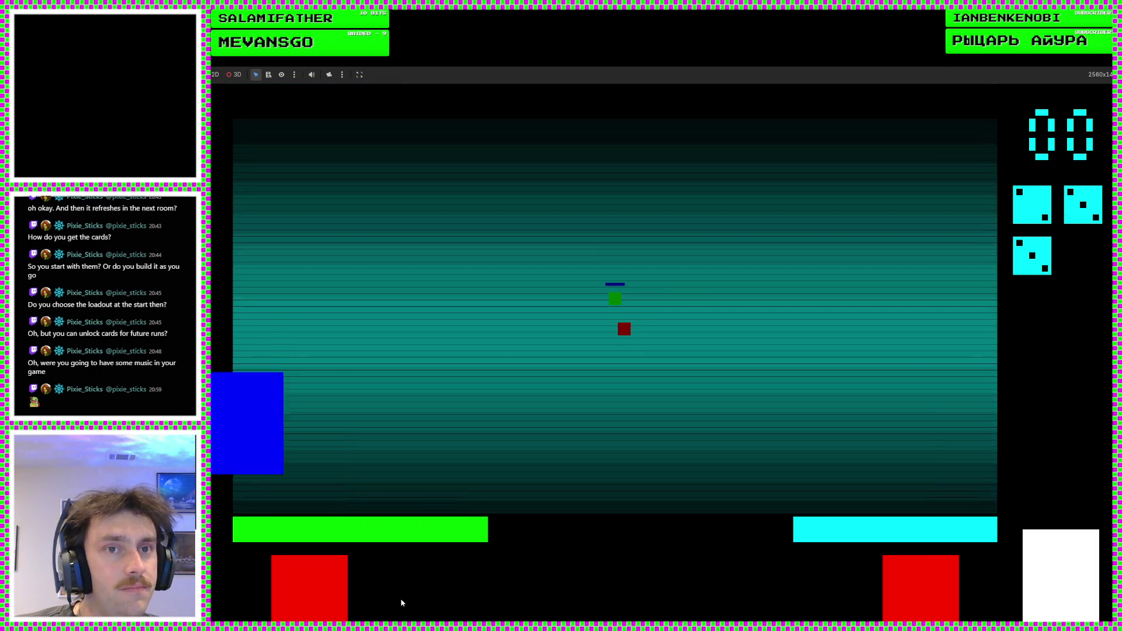
pyautogui.click(309, 590)
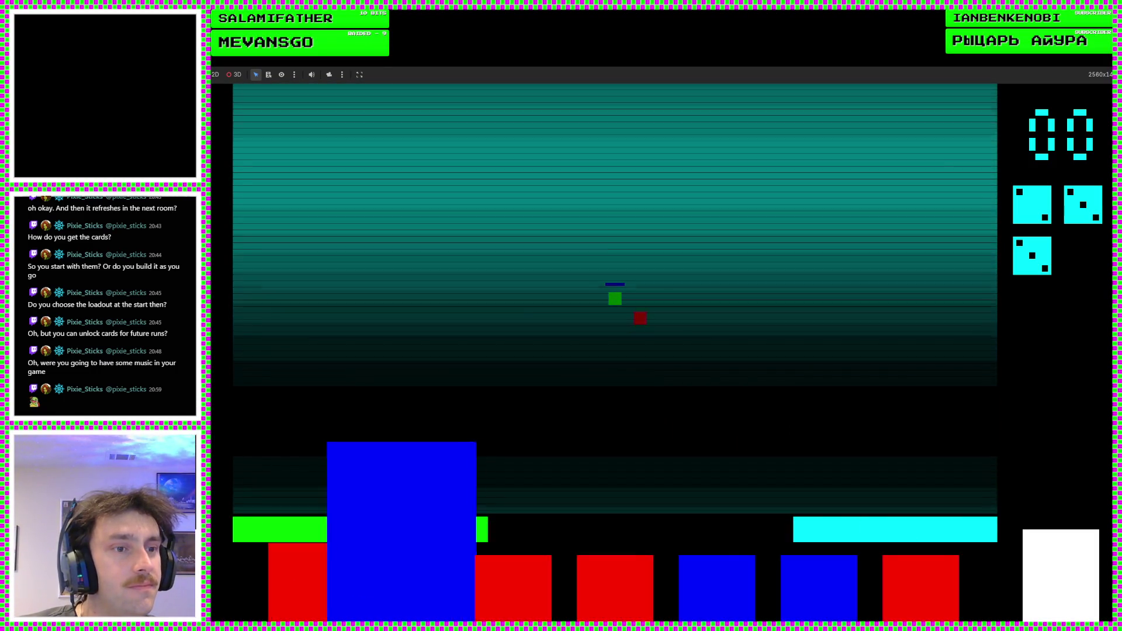
pyautogui.click(343, 621)
pyautogui.click(515, 587)
pyautogui.click(615, 587)
pyautogui.click(818, 587)
pyautogui.click(909, 588)
pyautogui.click(716, 587)
pyautogui.click(302, 582)
pyautogui.click(513, 584)
pyautogui.click(614, 584)
pyautogui.click(713, 584)
pyautogui.click(814, 587)
pyautogui.click(396, 606)
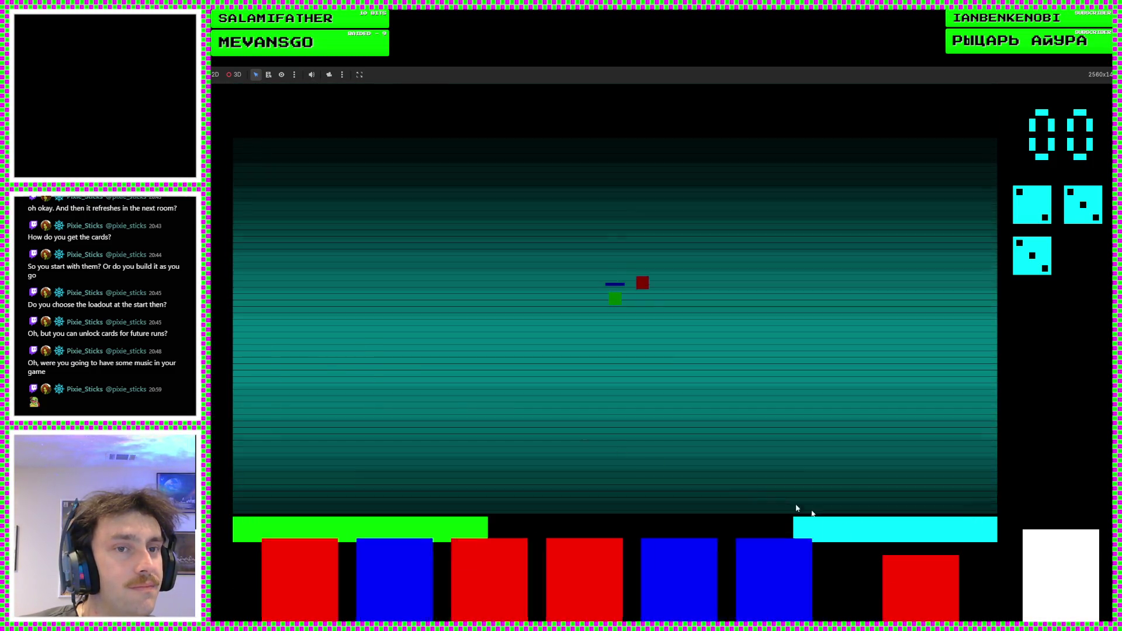
pyautogui.click(903, 584)
pyautogui.click(814, 588)
pyautogui.click(714, 587)
pyautogui.click(614, 590)
pyautogui.click(514, 584)
pyautogui.click(408, 584)
pyautogui.click(308, 581)
pyautogui.click(401, 577)
pyautogui.click(309, 581)
pyautogui.click(511, 584)
pyautogui.click(612, 584)
pyautogui.click(713, 585)
pyautogui.click(815, 584)
pyautogui.click(917, 584)
pyautogui.click(292, 581)
pyautogui.click(411, 585)
pyautogui.click(512, 588)
pyautogui.click(614, 587)
pyautogui.click(717, 587)
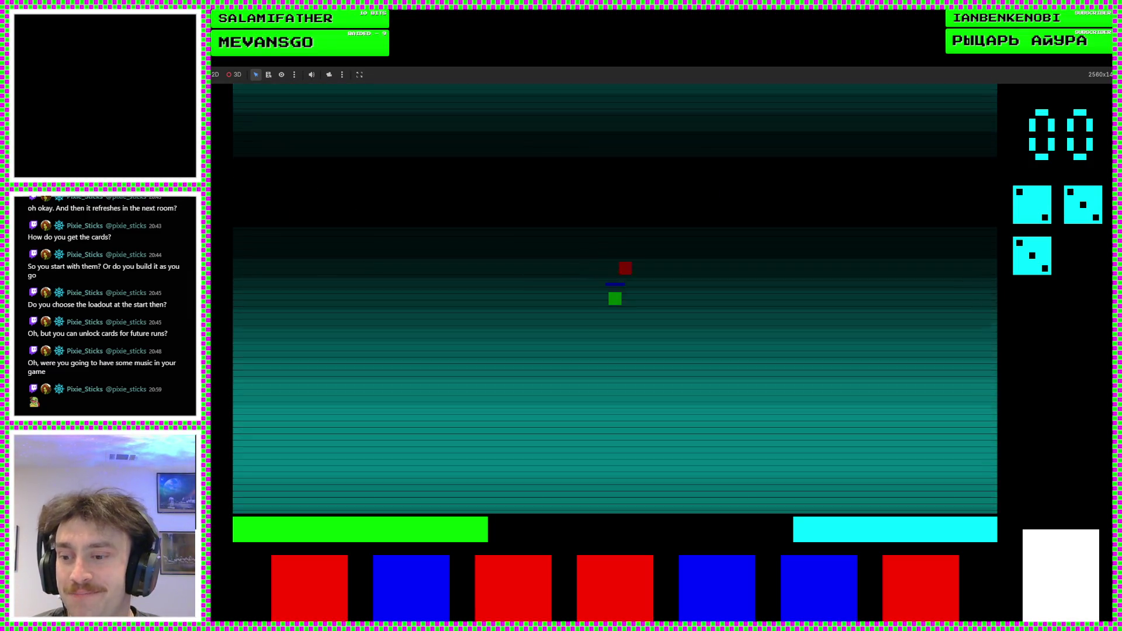
pyautogui.press('F8')
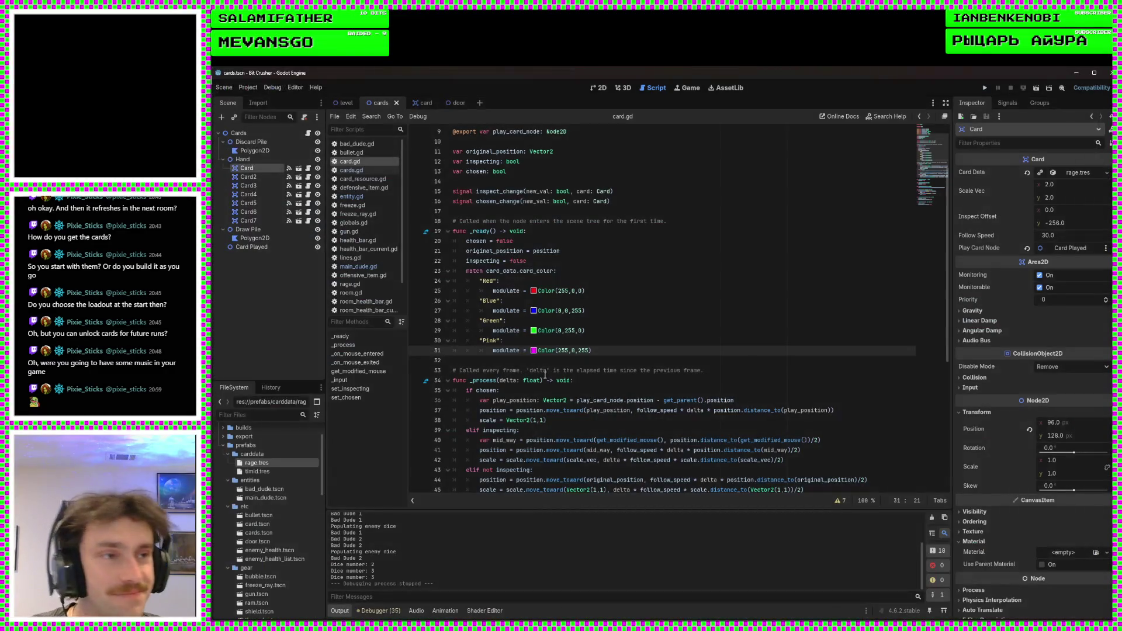
# - Look over the Green colour case and the declarations on lines 10–14 of card.gd
pyautogui.click(607, 333)
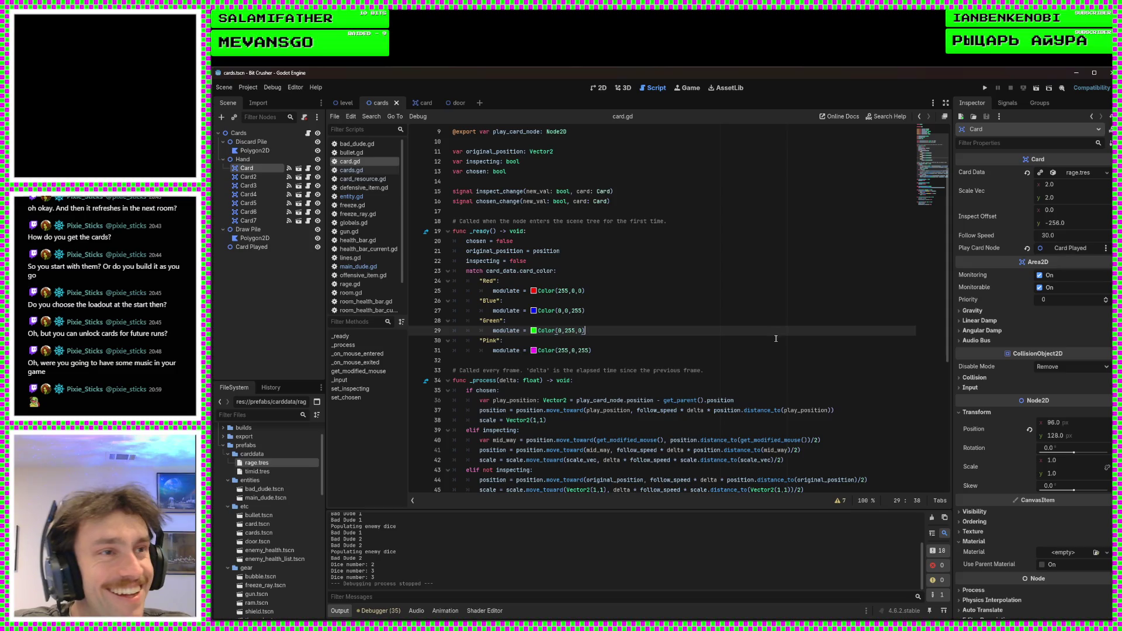
pyautogui.scroll(3, 605, 284)
pyautogui.click(594, 210)
pyautogui.press('Down')
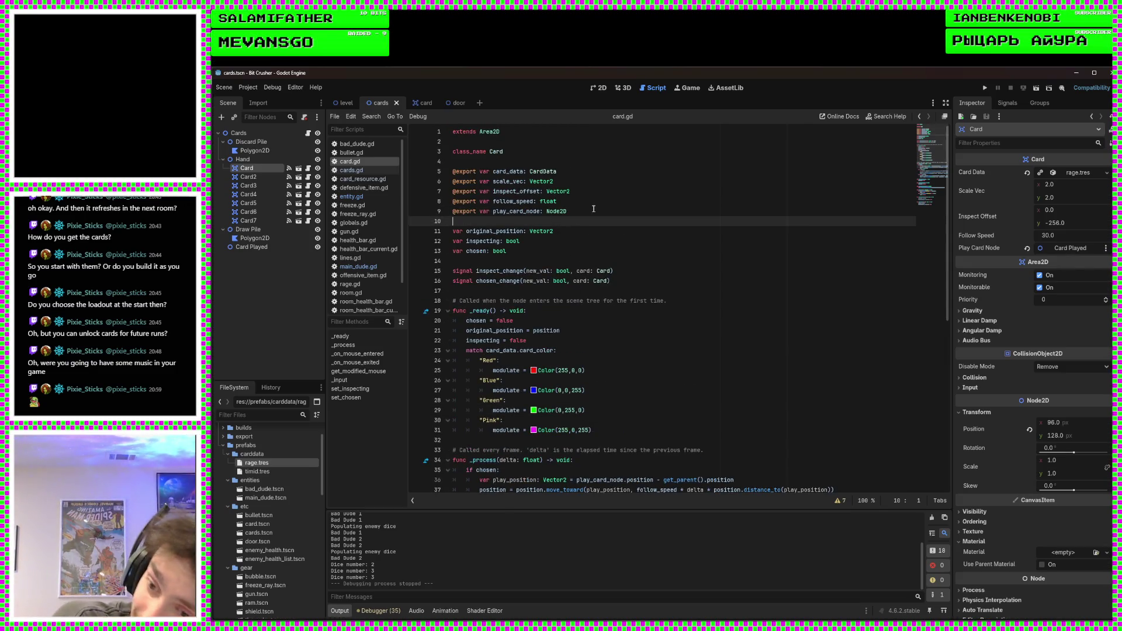
pyautogui.click(520, 258)
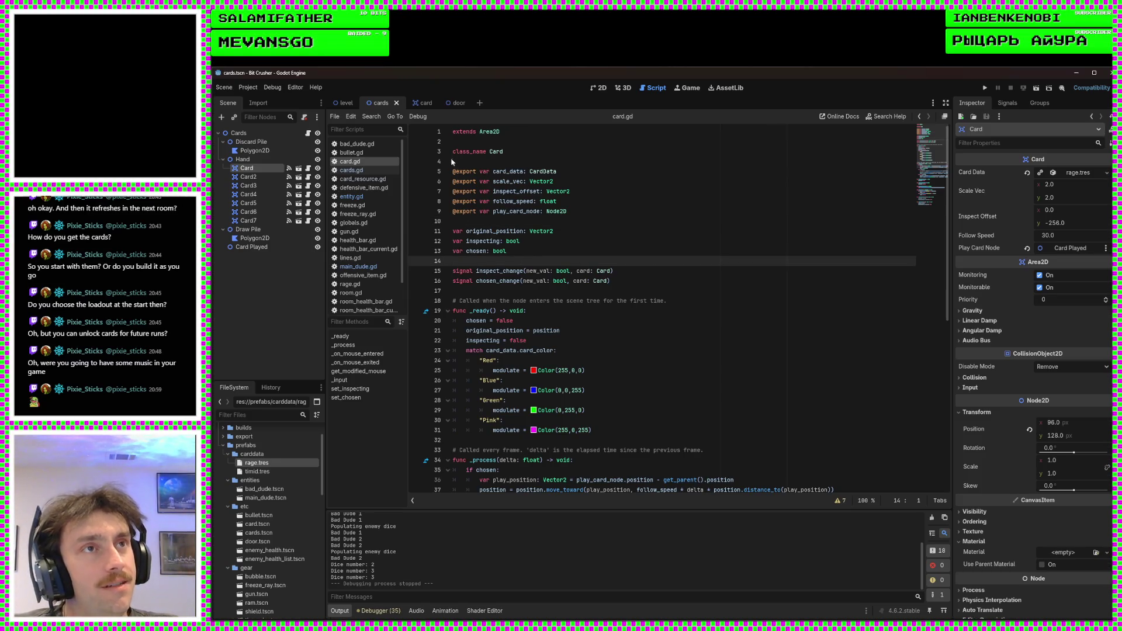
pyautogui.click(569, 218)
pyautogui.press('Down')
pyautogui.press('Down')
pyautogui.click(547, 251)
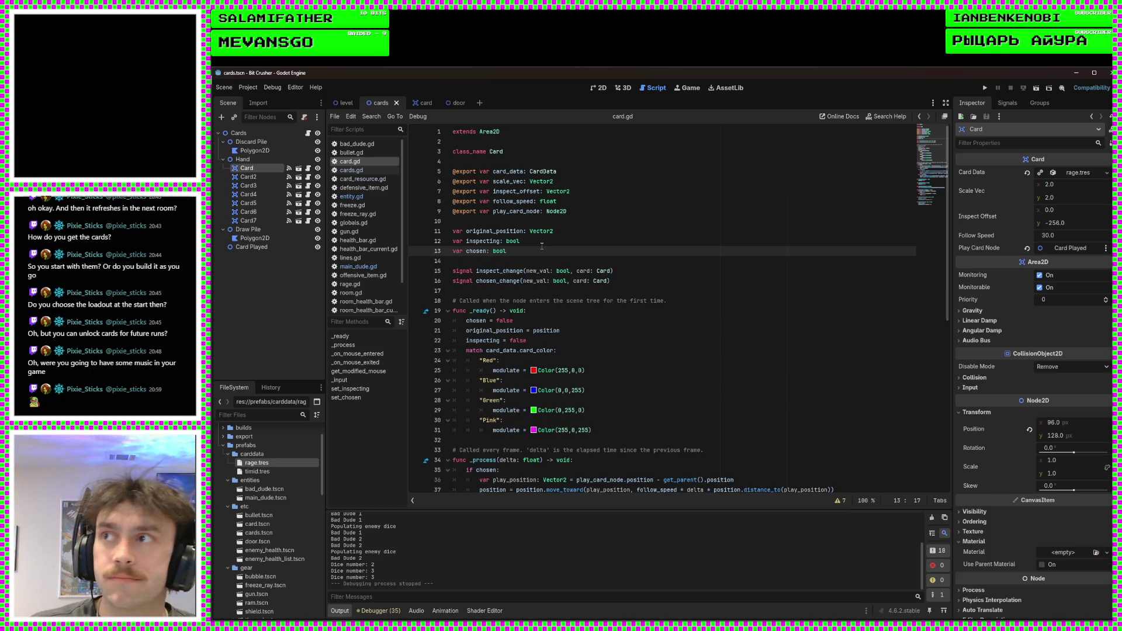
# - Review the play_card_node, Card and chosen declarations, then switch to the cards.gd script
pyautogui.click(587, 219)
pyautogui.click(594, 211)
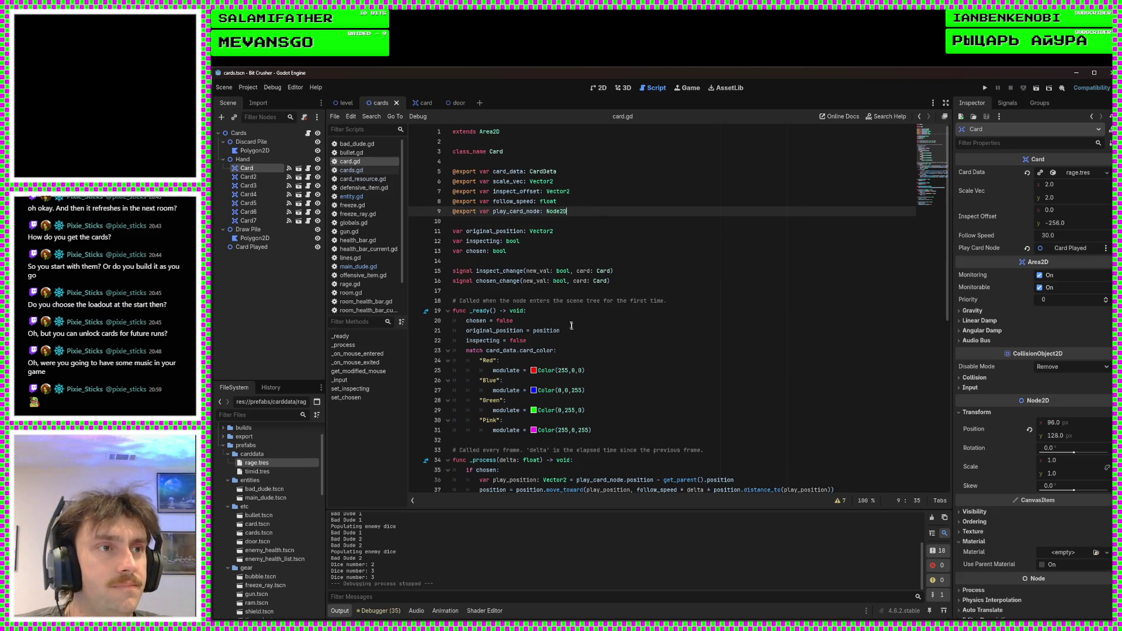
pyautogui.click(491, 161)
pyautogui.click(490, 152)
pyautogui.click(536, 291)
pyautogui.click(538, 261)
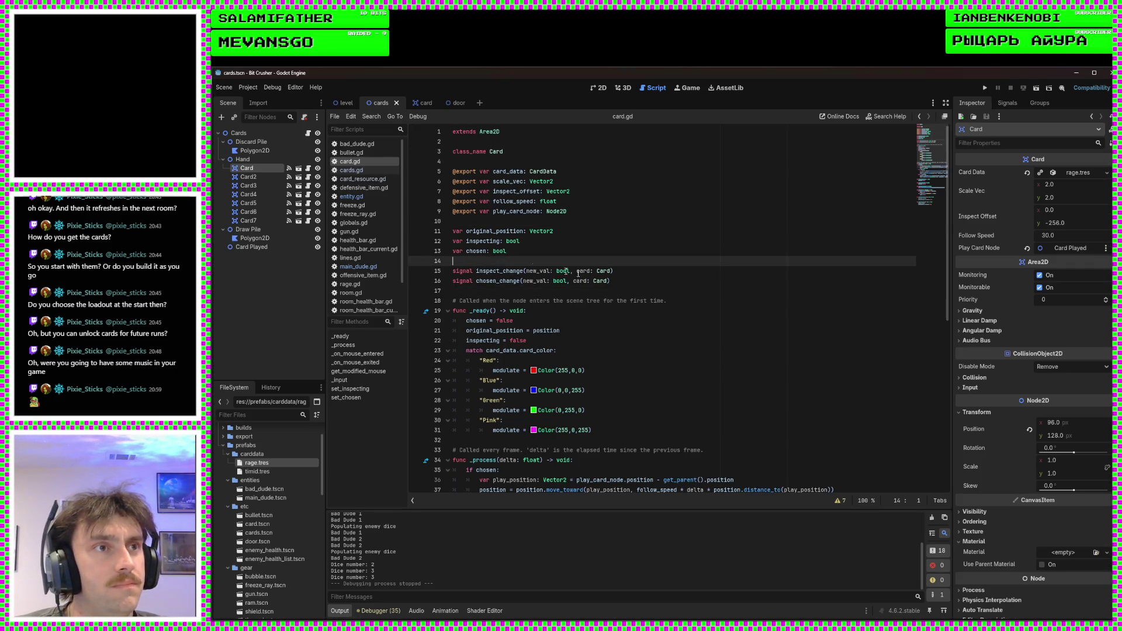
pyautogui.click(466, 251)
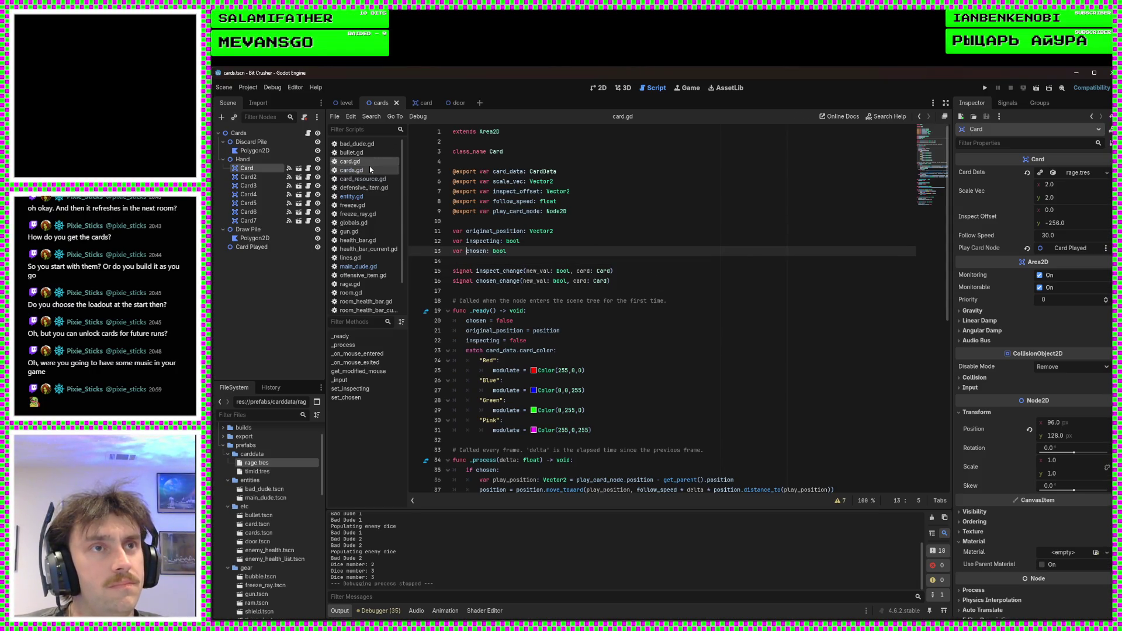
pyautogui.click(352, 170)
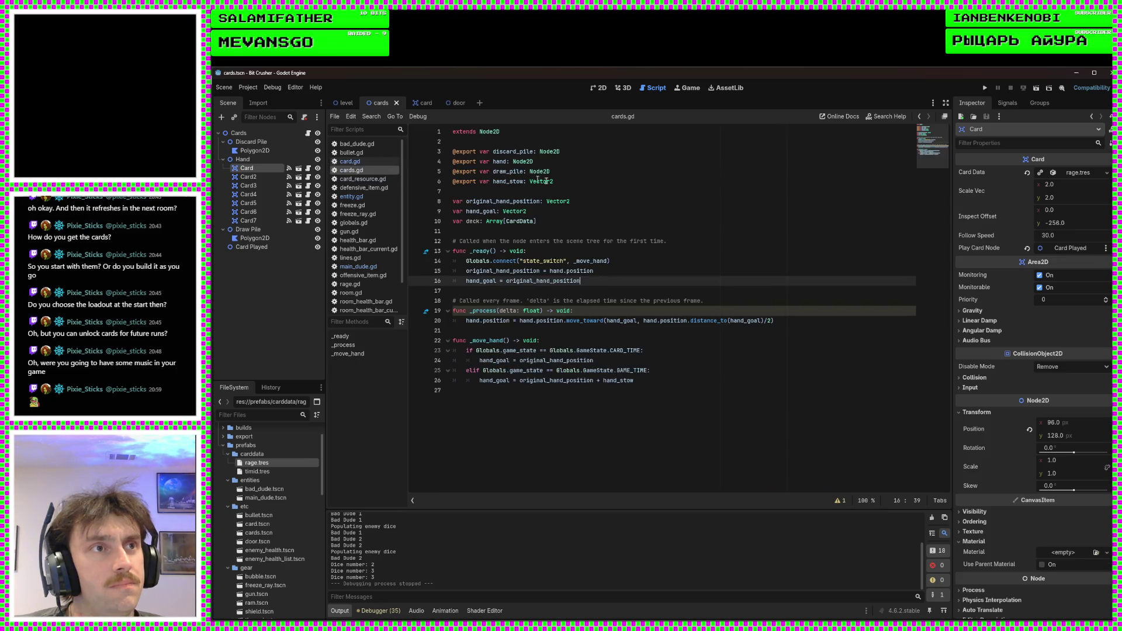
# - Declare 'var card_data_dir: DirAccess' below the deck declaration in cards.gd
pyautogui.moveTo(571, 213); pyautogui.dragTo(566, 217)
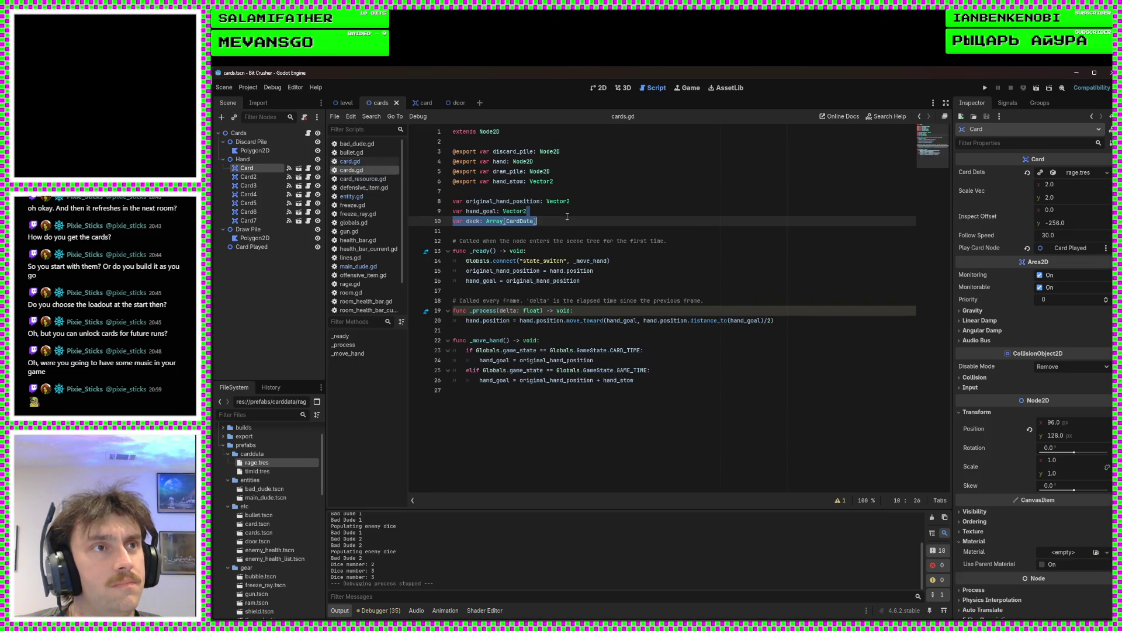
pyautogui.click(642, 281)
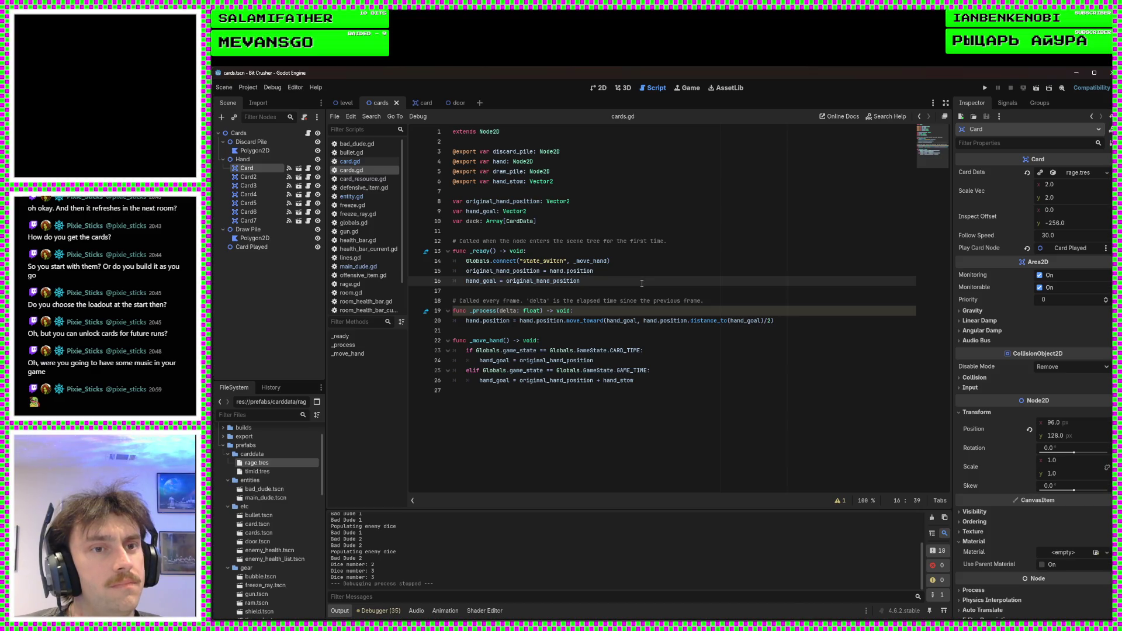
pyautogui.click(561, 181)
pyautogui.click(619, 224)
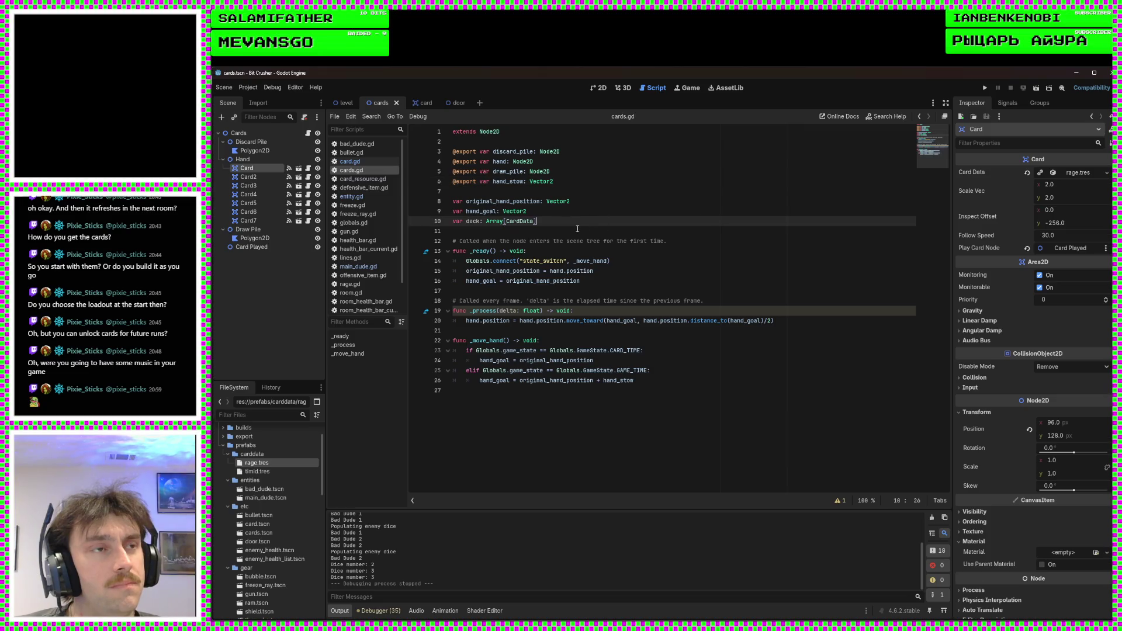
pyautogui.press('Return')
pyautogui.write('var')
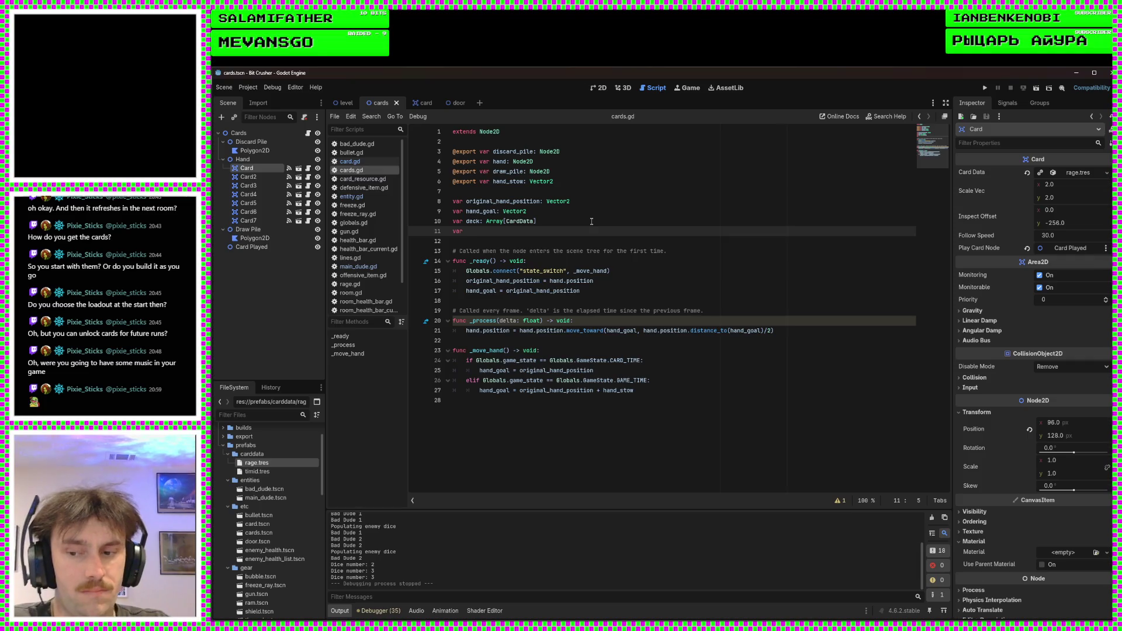
pyautogui.write(' car')
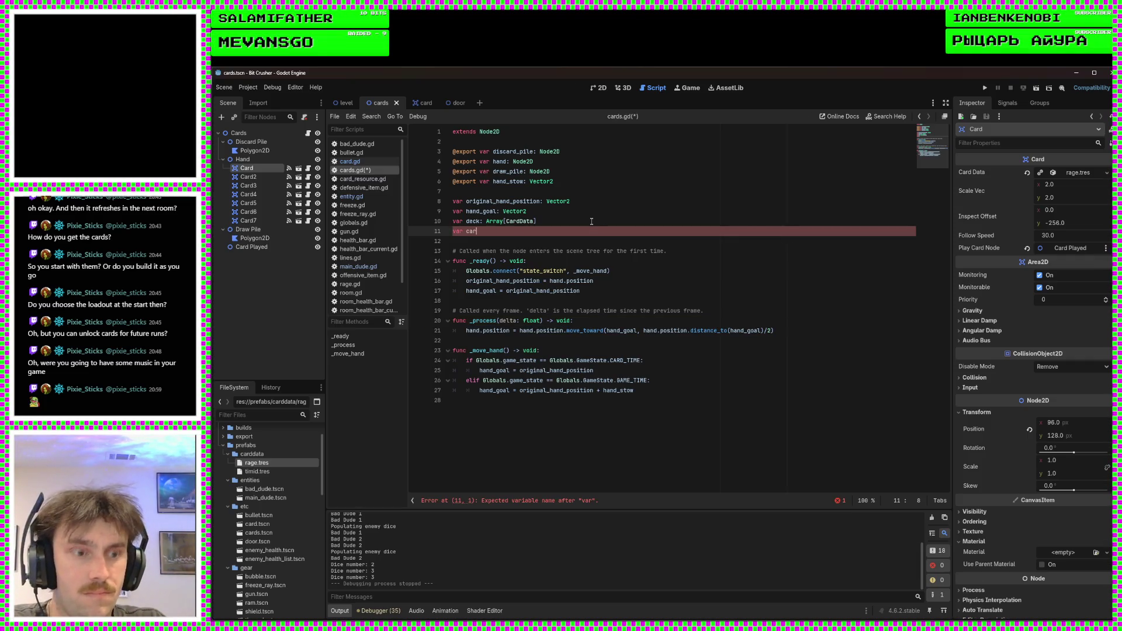
pyautogui.write('d_data_dir: D')
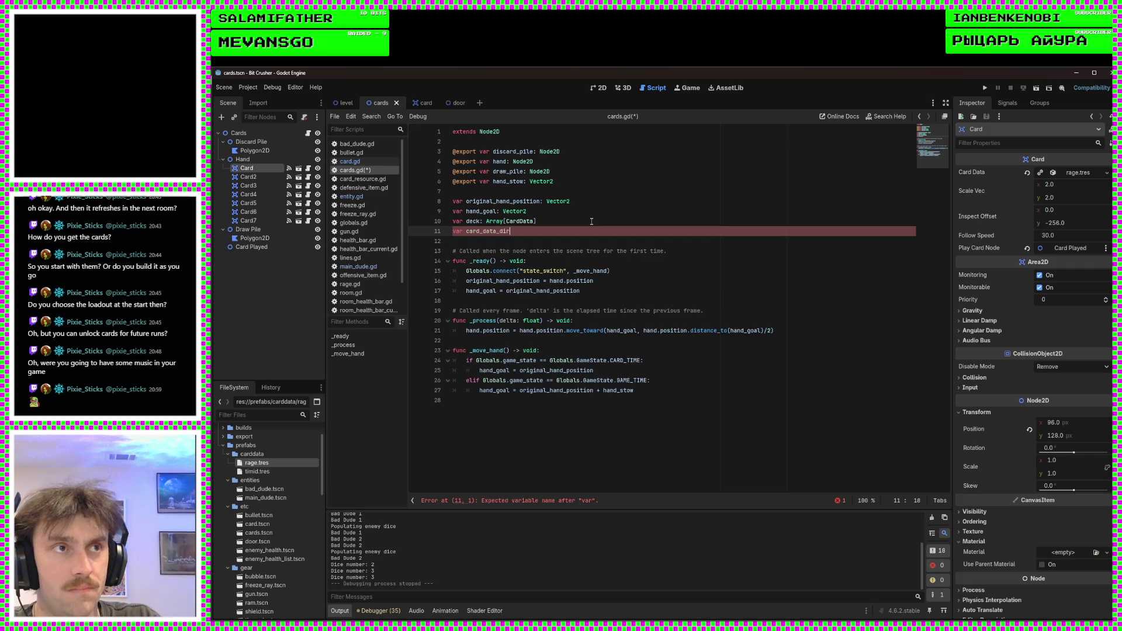
pyautogui.write('ir')
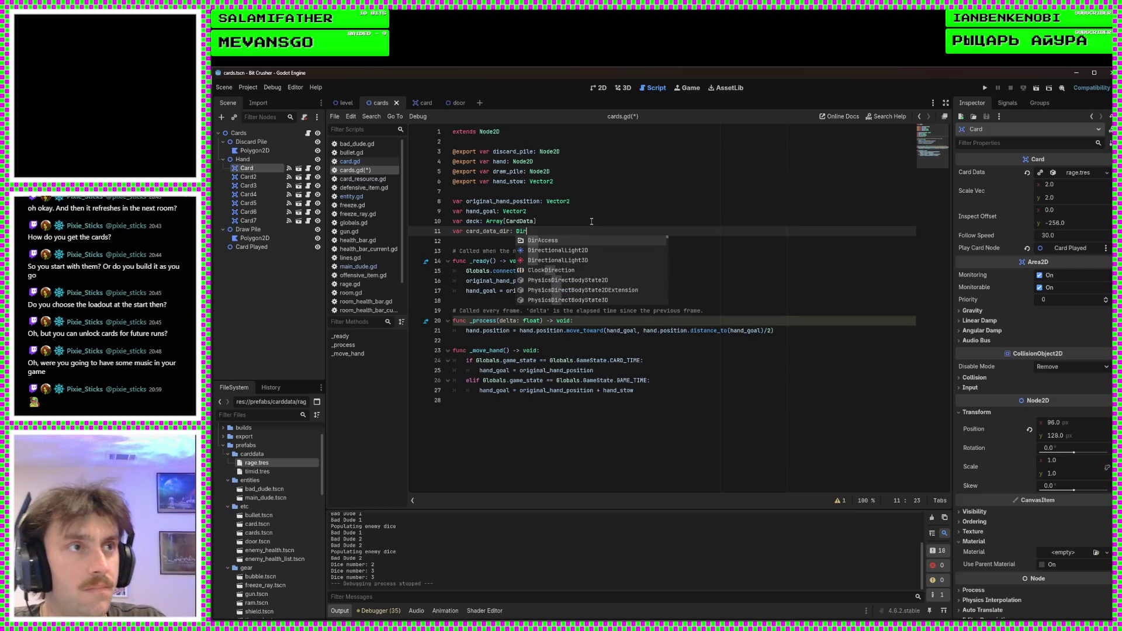
pyautogui.press('BackSpace')
pyautogui.write('r')
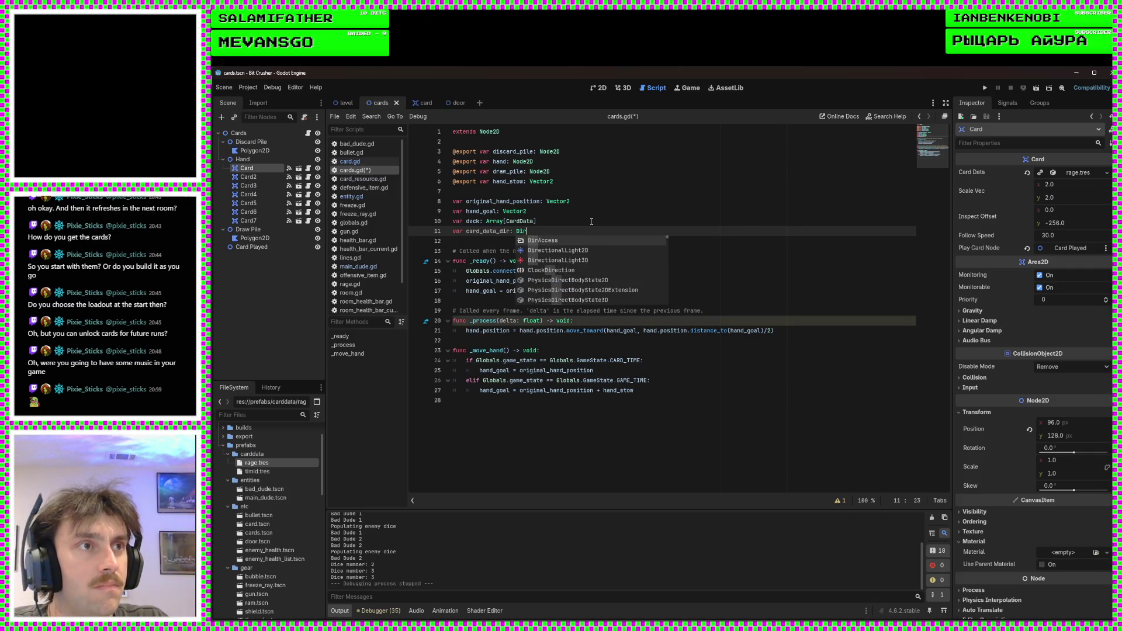
pyautogui.press('Return')
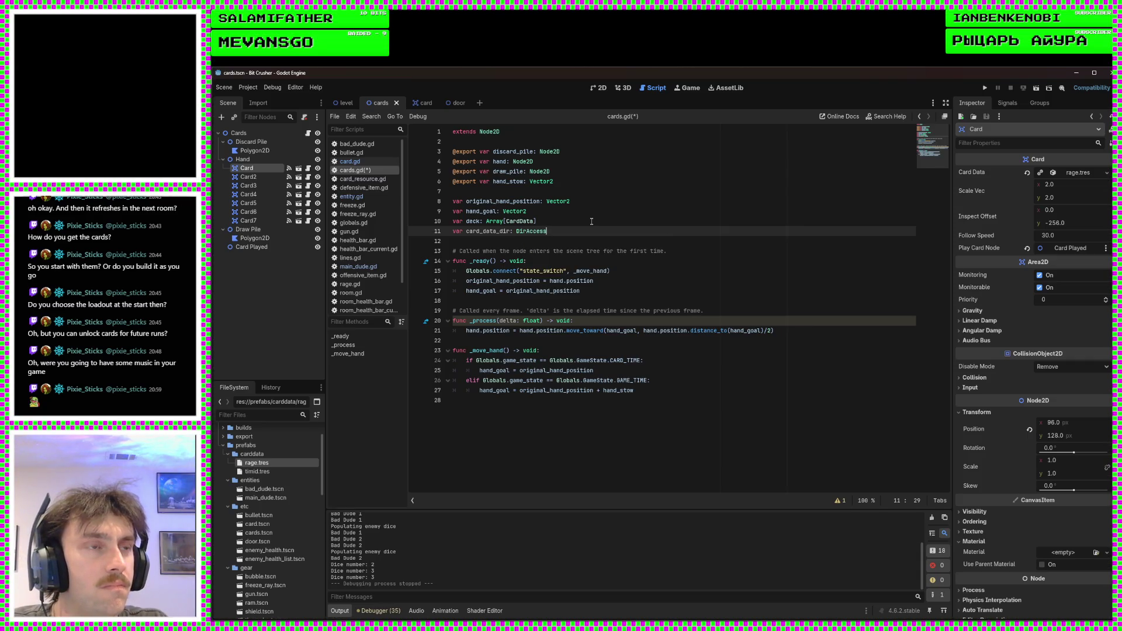
# - Start a card_data_dir. line at the end of _ready, then delete it again
pyautogui.click(555, 261)
pyautogui.click(598, 291)
pyautogui.press('Return')
pyautogui.write('card_data_dir.')
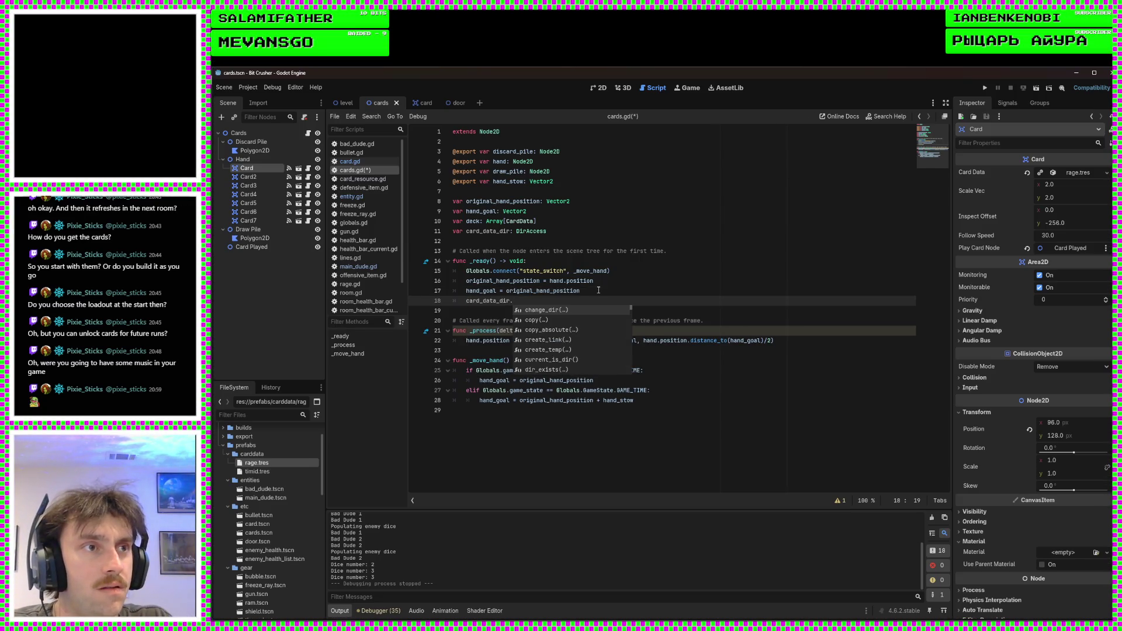
pyautogui.press('BackSpace')
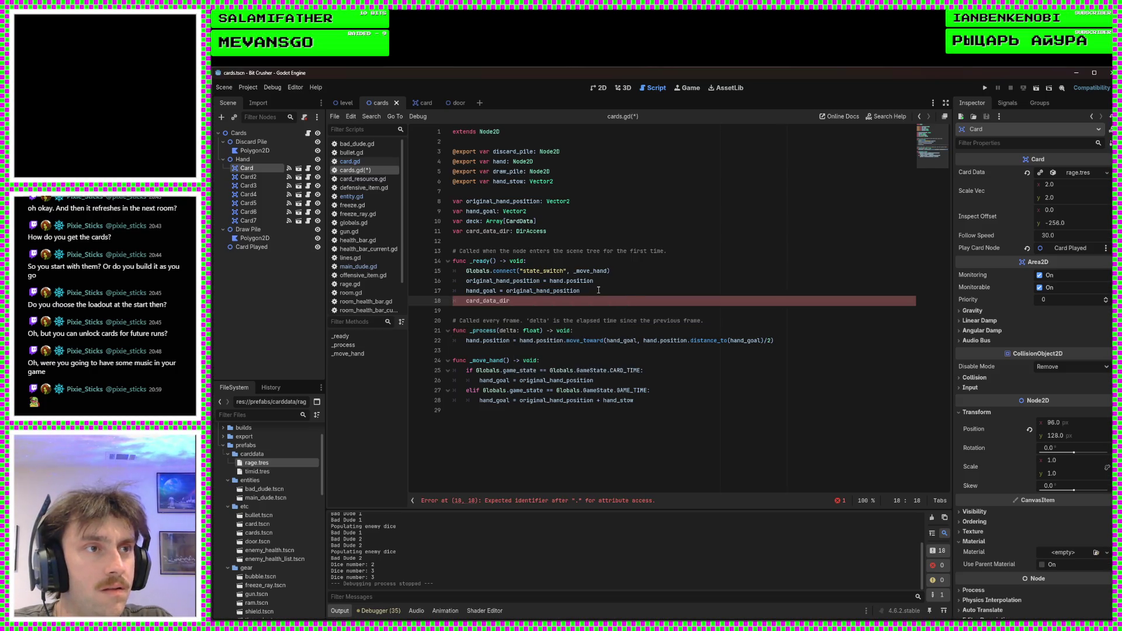
pyautogui.press('BackSpace')
pyautogui.press('BackSpace')
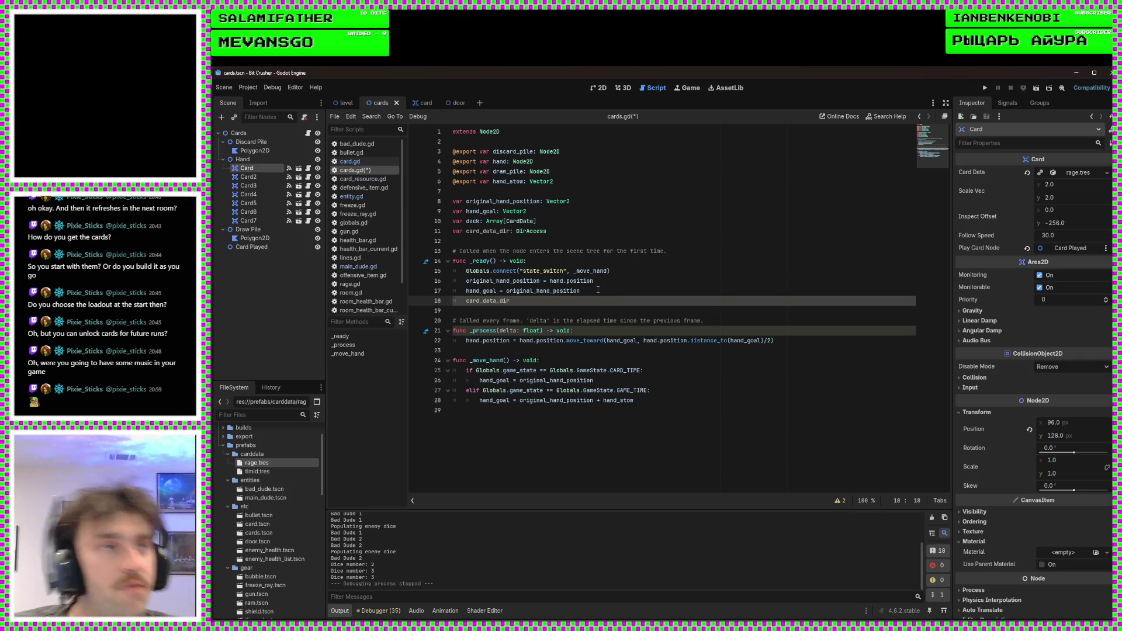
pyautogui.hotkey('ctrl', 'BackSpace')
pyautogui.press('BackSpace')
pyautogui.press('BackSpace')
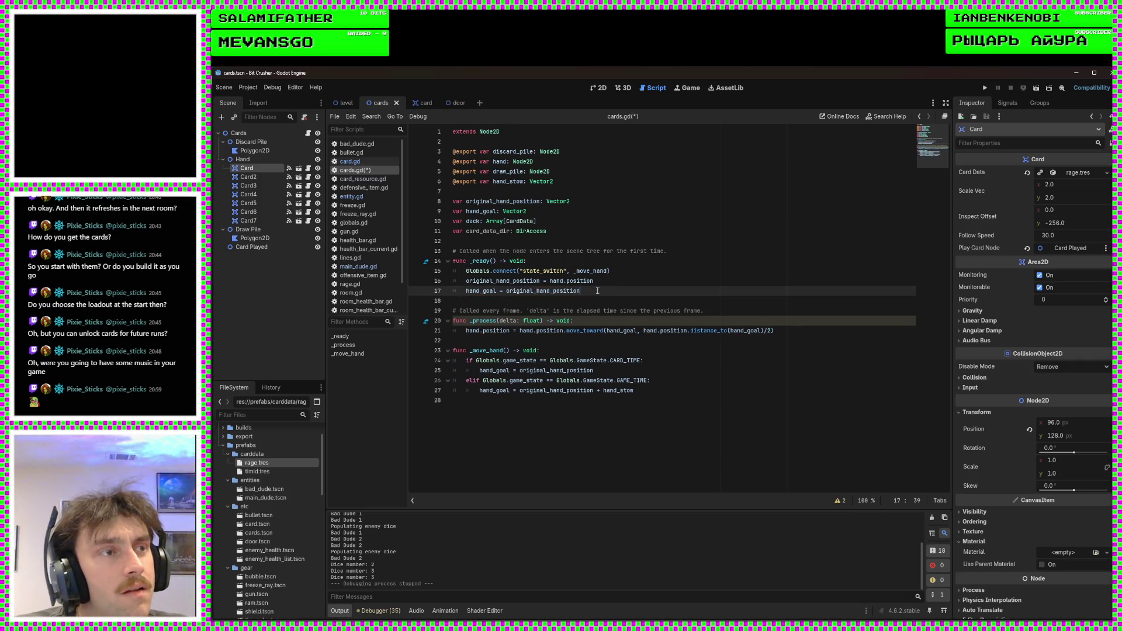
# - Delete the card_data_dir declaration and leave a blank indented line at the end of _ready
pyautogui.moveTo(564, 229); pyautogui.dragTo(563, 222)
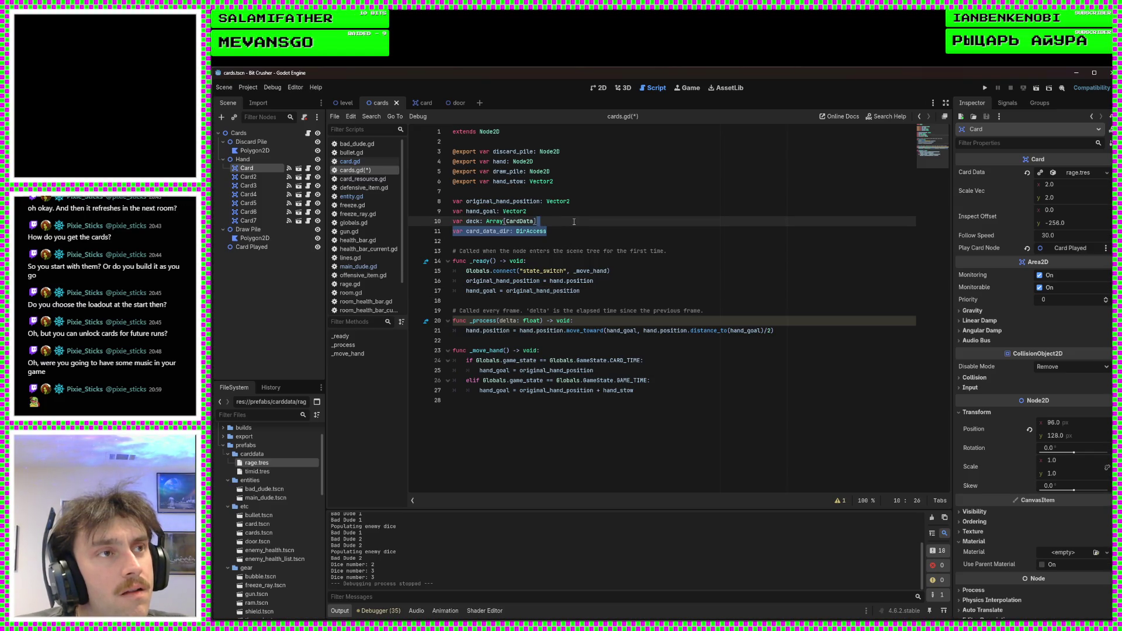
pyautogui.click(567, 227)
pyautogui.click(607, 290)
pyautogui.click(567, 231)
pyautogui.click(585, 290)
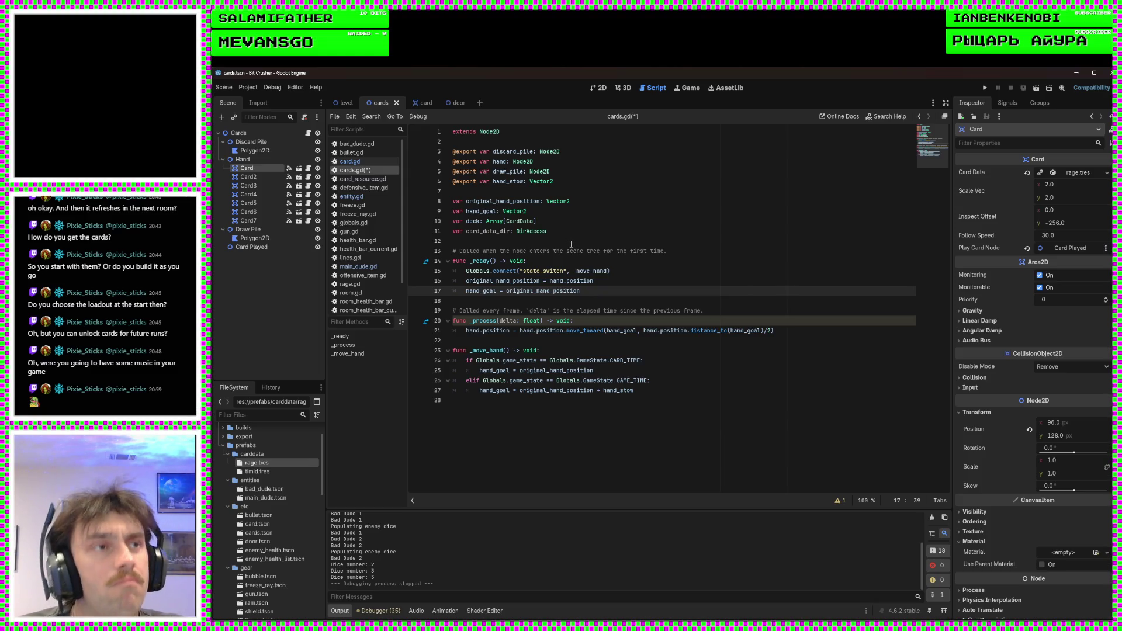
pyautogui.moveTo(571, 231); pyautogui.dragTo(536, 221)
pyautogui.press('BackSpace')
pyautogui.click(614, 278)
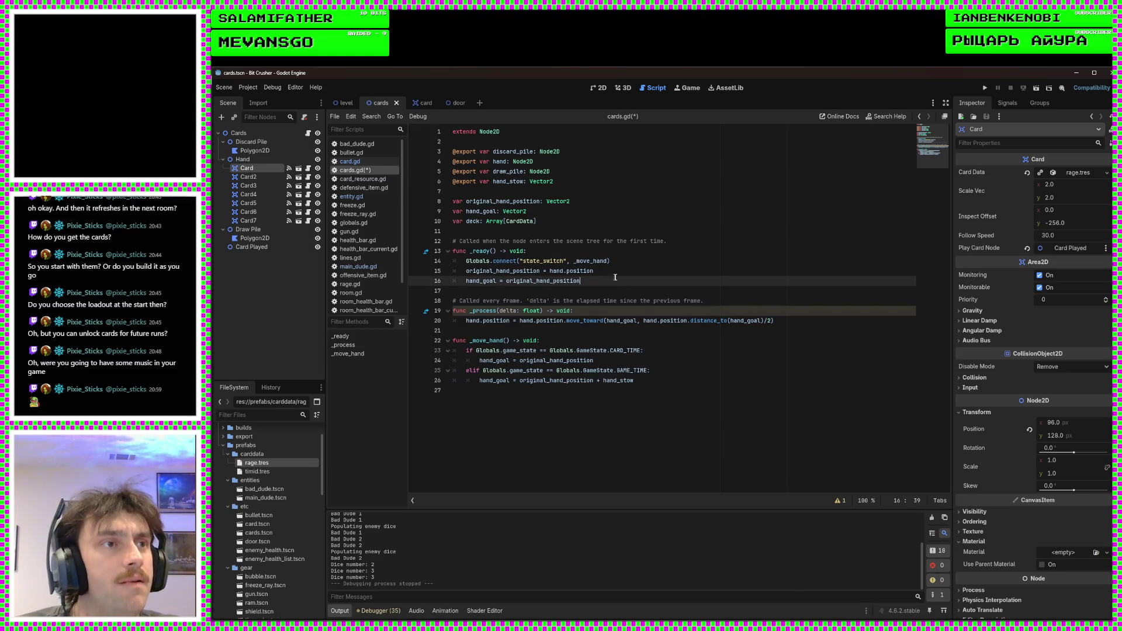
pyautogui.press('Return')
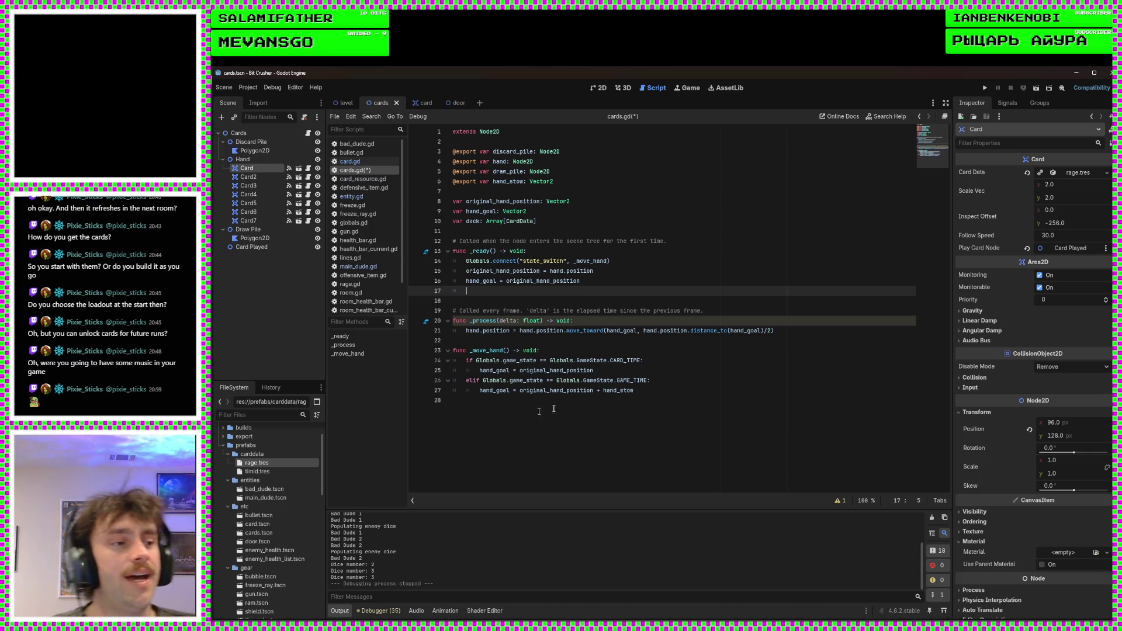
pyautogui.hotkey('alt', 'Tab')
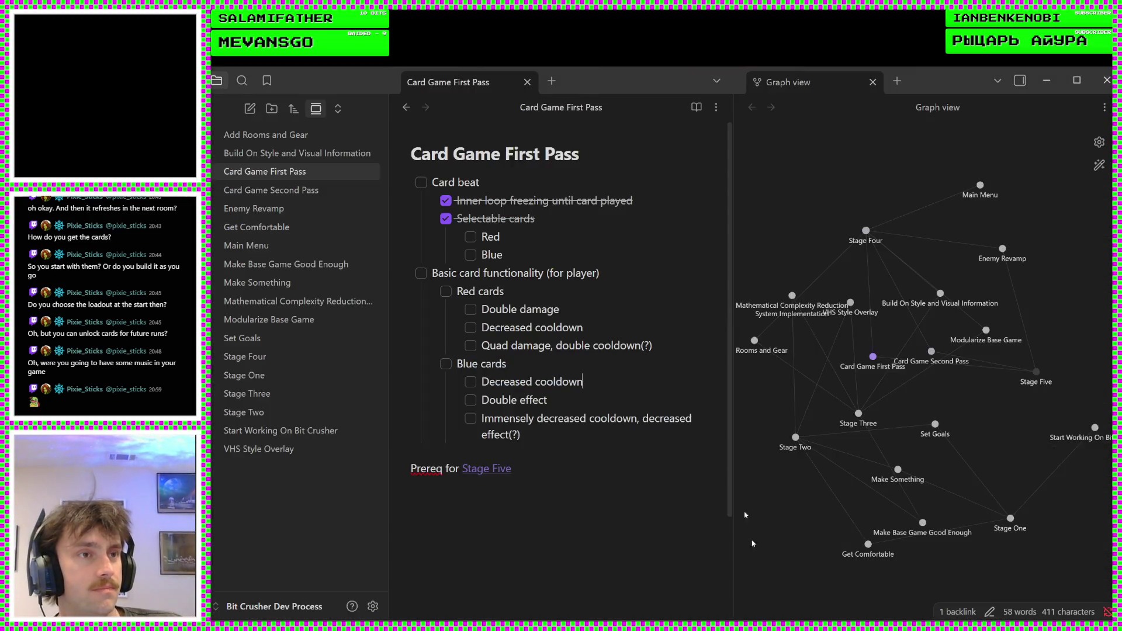
# - Check off Blue, Red and Card beat in the Obsidian checklist, then run the game from Godot
pyautogui.click(470, 255)
pyautogui.click(471, 237)
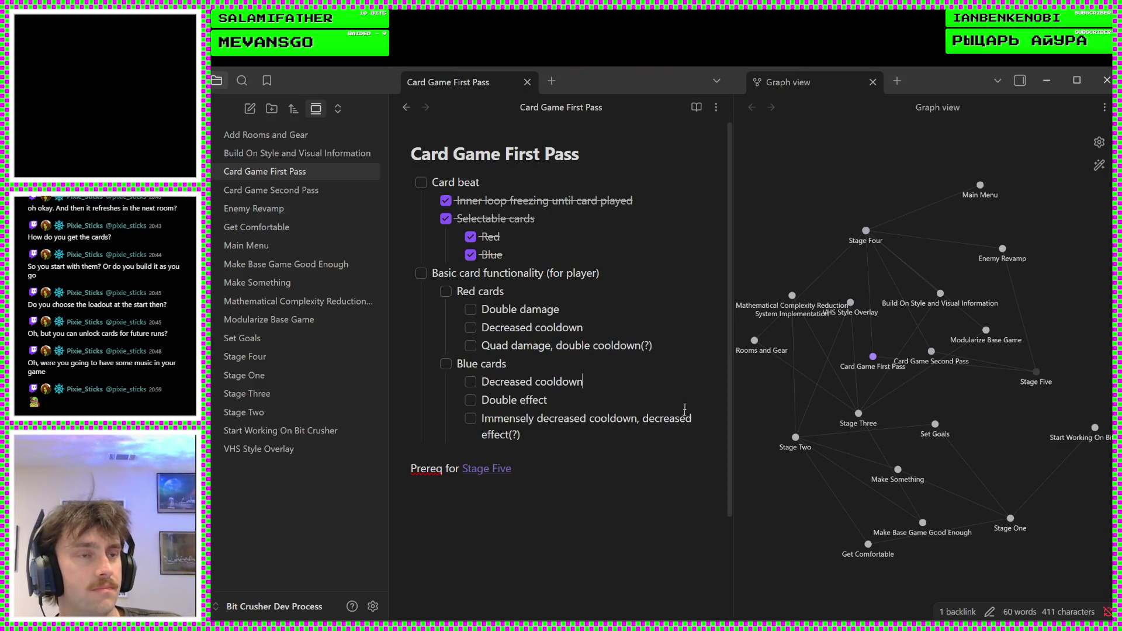
pyautogui.click(423, 182)
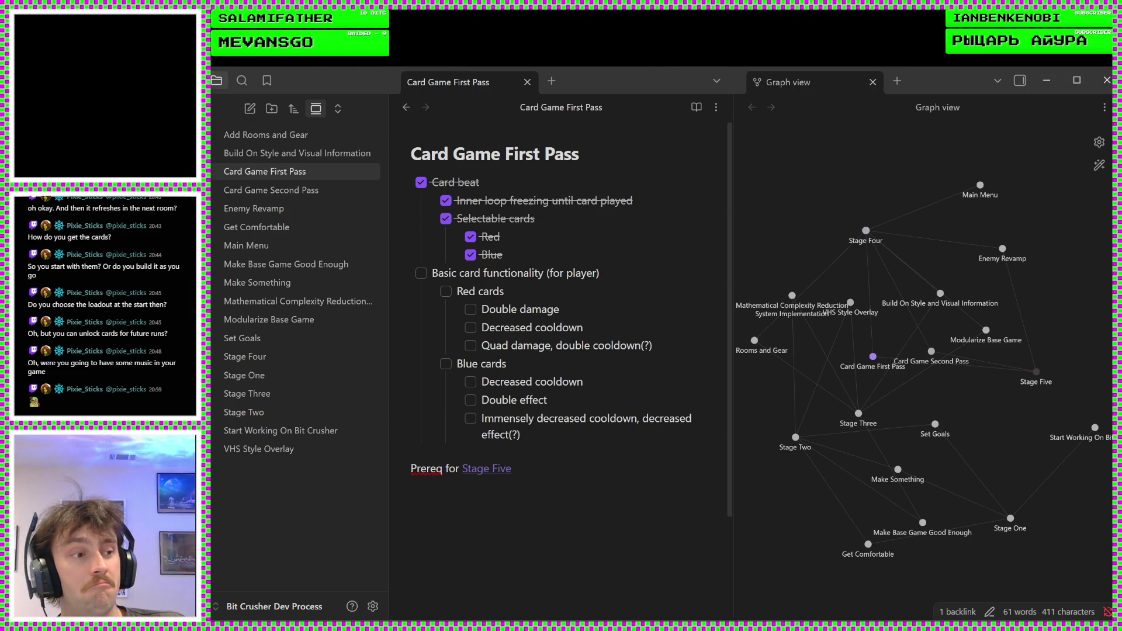
pyautogui.click(754, 621)
pyautogui.click(985, 87)
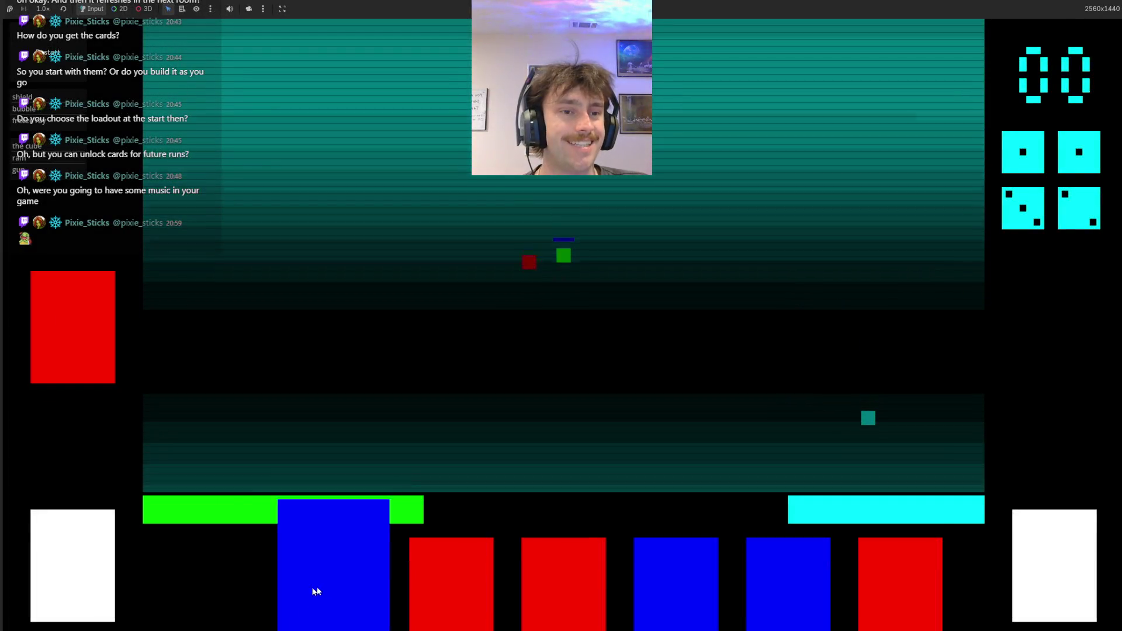
# - Play the leftmost red card from the hand in the running game
pyautogui.click(316, 592)
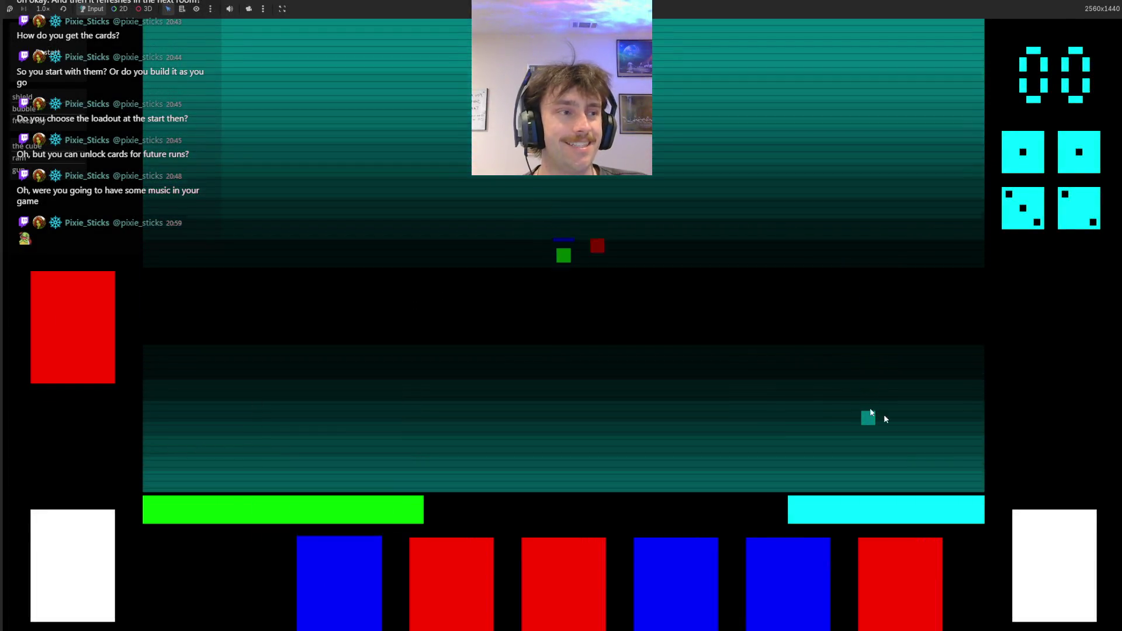
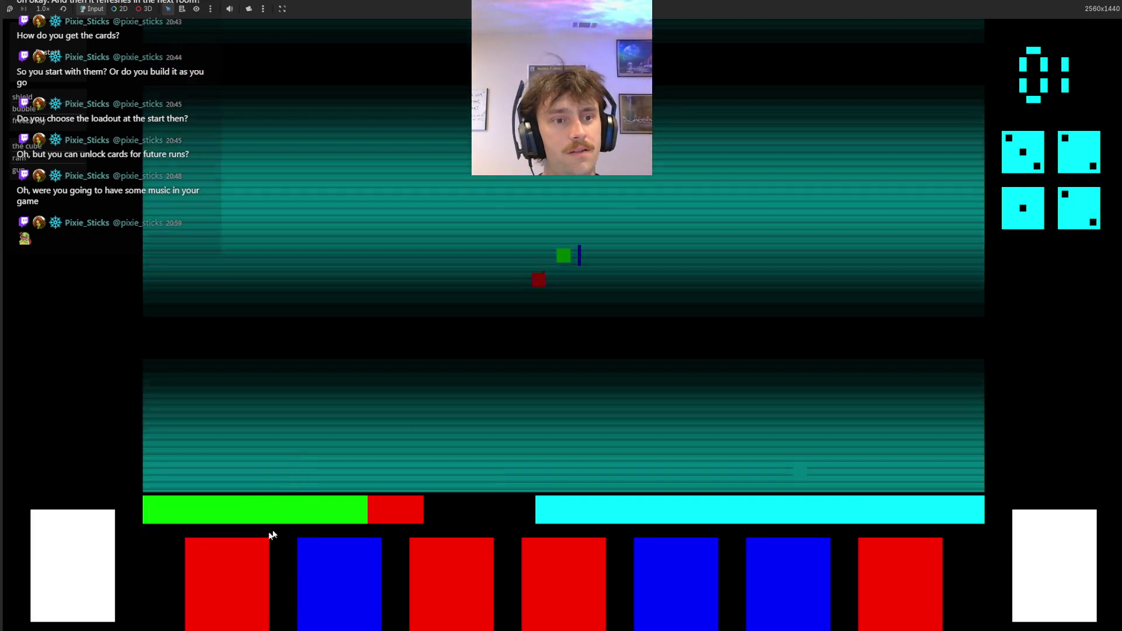
# - Play and replay a red card from the hand, then stop the running game
pyautogui.click(237, 543)
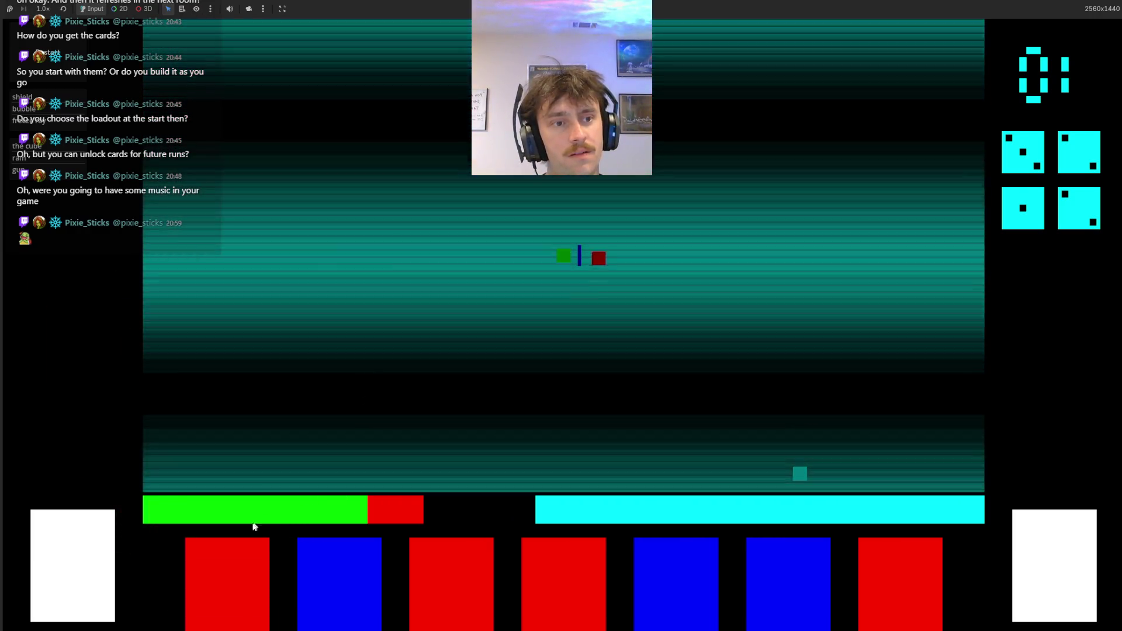
pyautogui.click(250, 540)
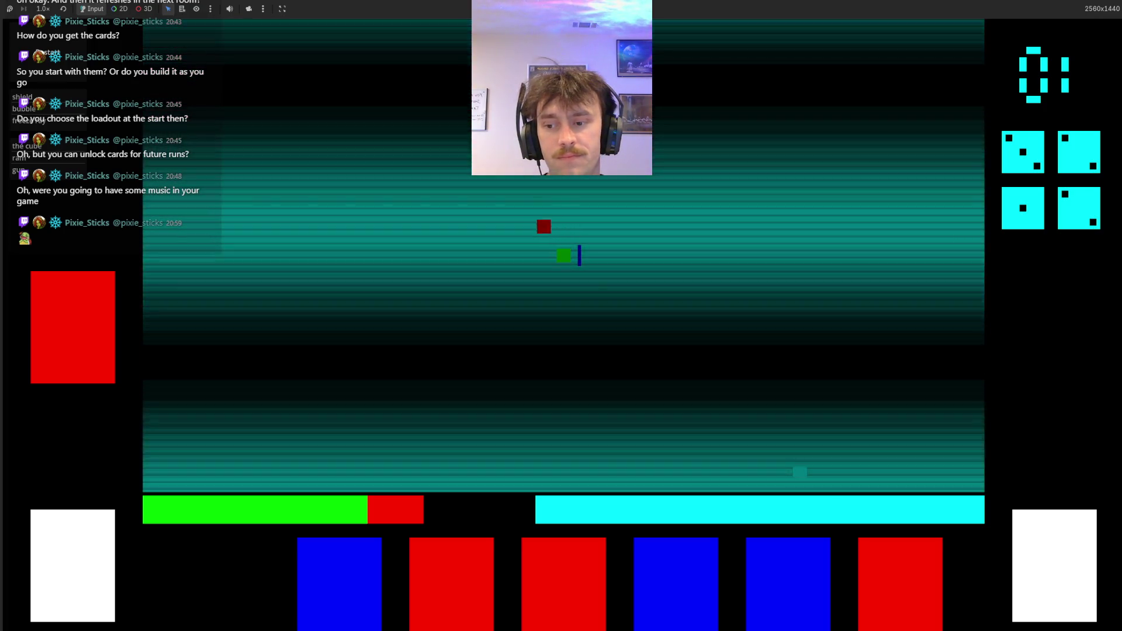
pyautogui.press('F8')
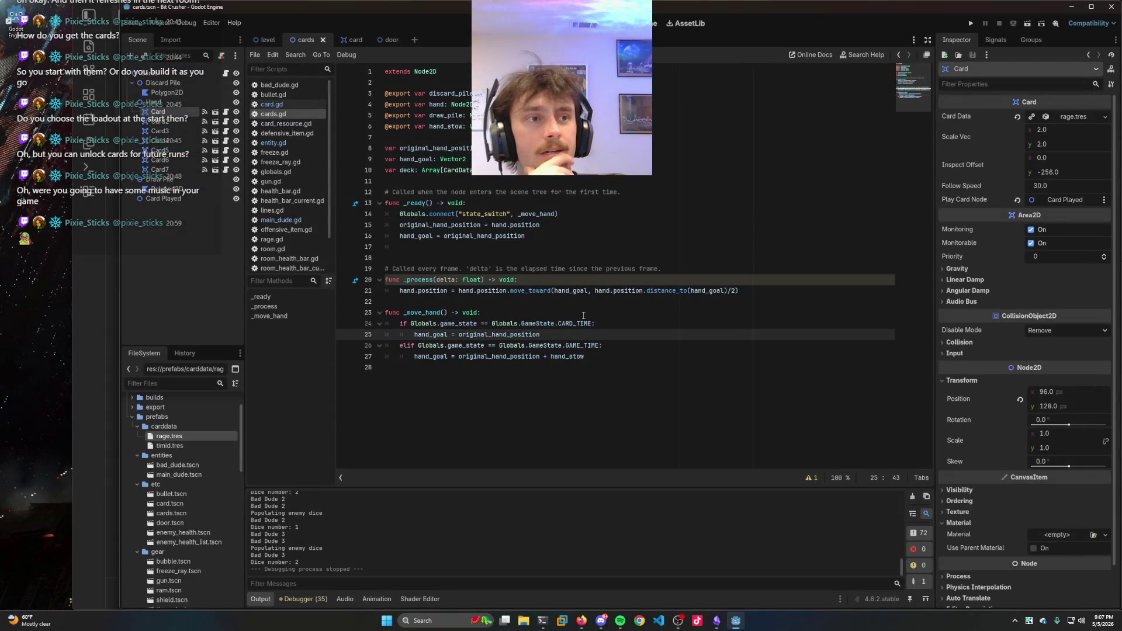
# - Delete the empty line 17 after _ready in cards.gd and save the script
pyautogui.click(534, 308)
pyautogui.click(531, 249)
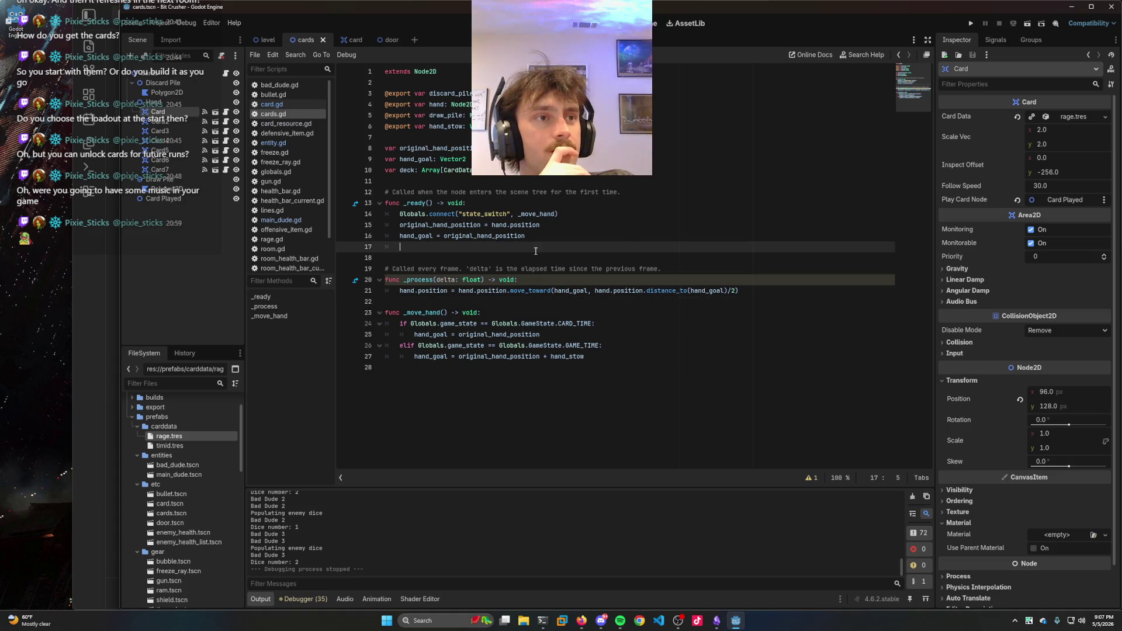
pyautogui.press('BackSpace')
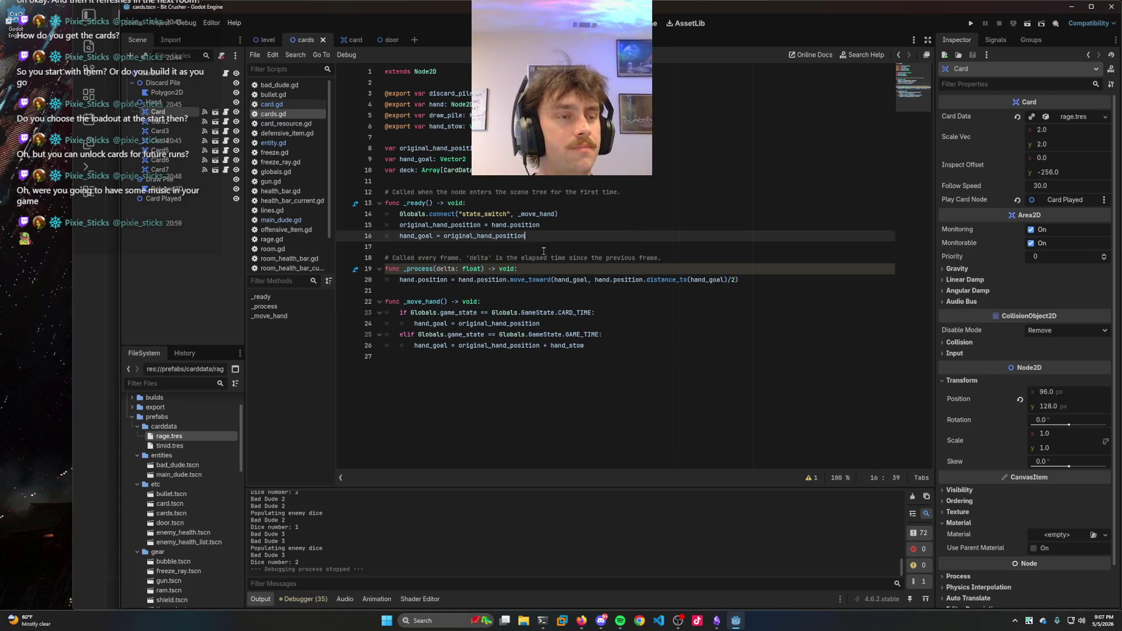
pyautogui.click(543, 180)
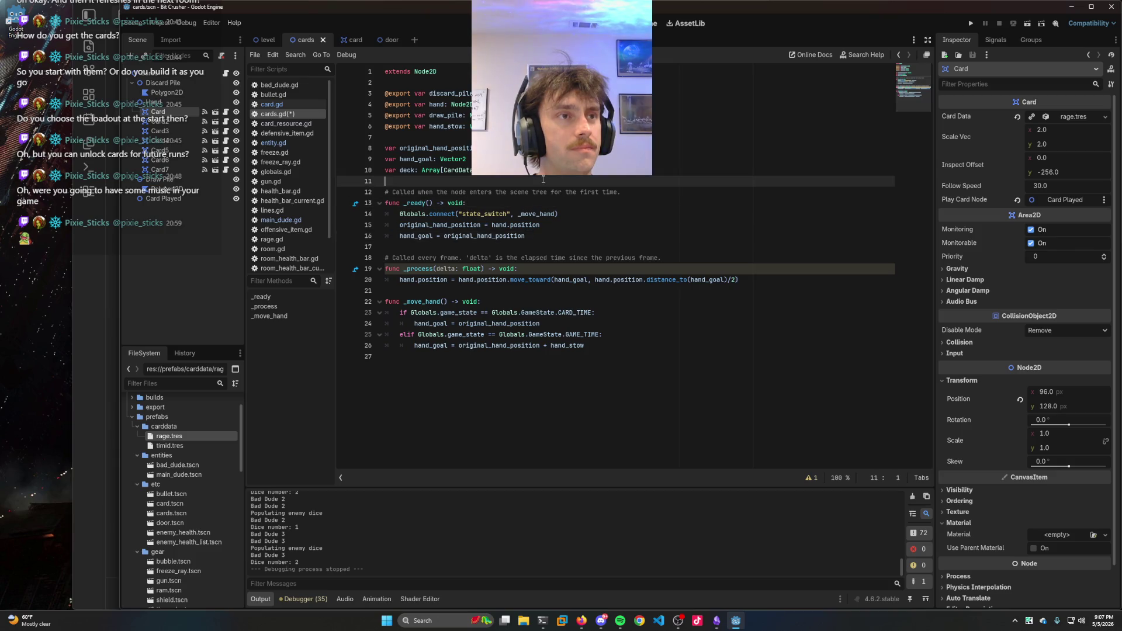
pyautogui.hotkey('ctrl', 's')
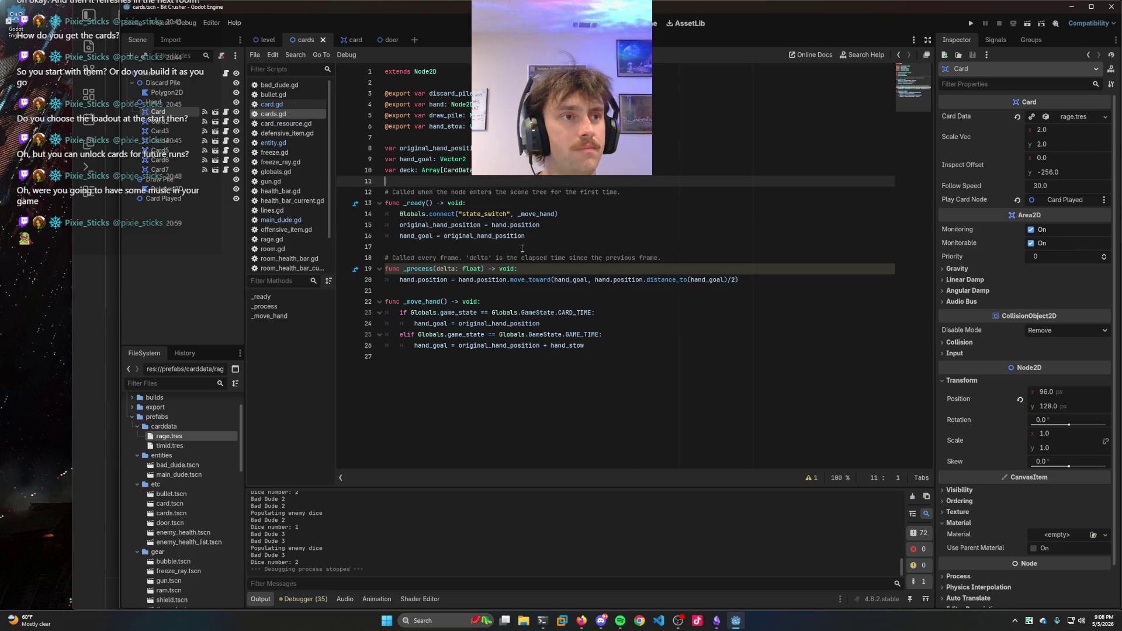
pyautogui.click(638, 322)
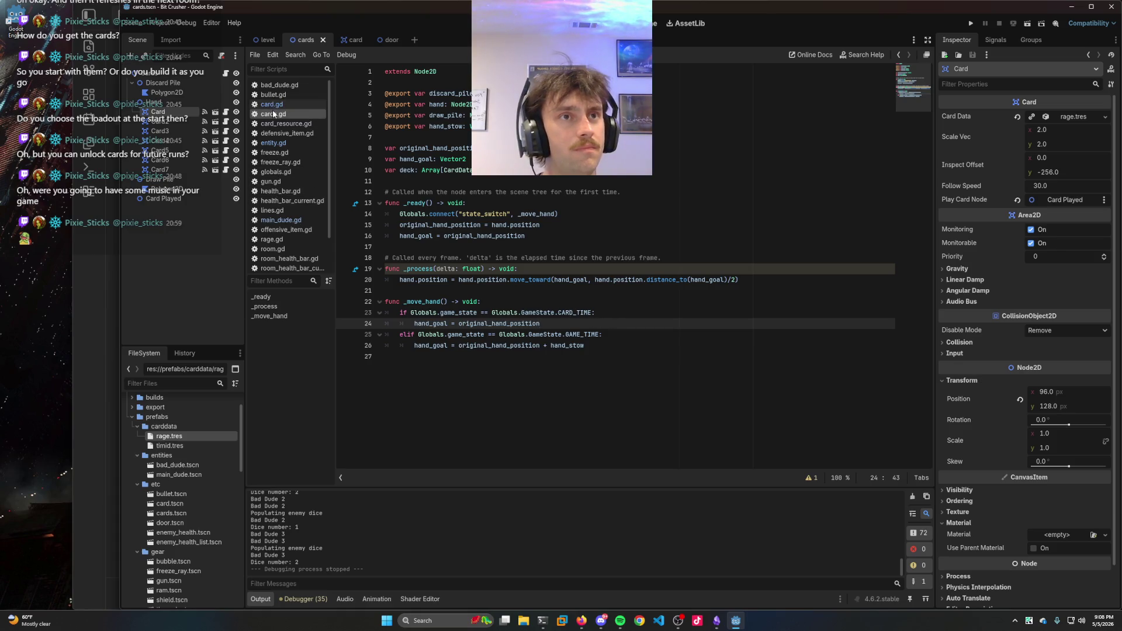
# - Review the card.gd declarations, including the chosen bool, then return to cards.gd
pyautogui.click(292, 104)
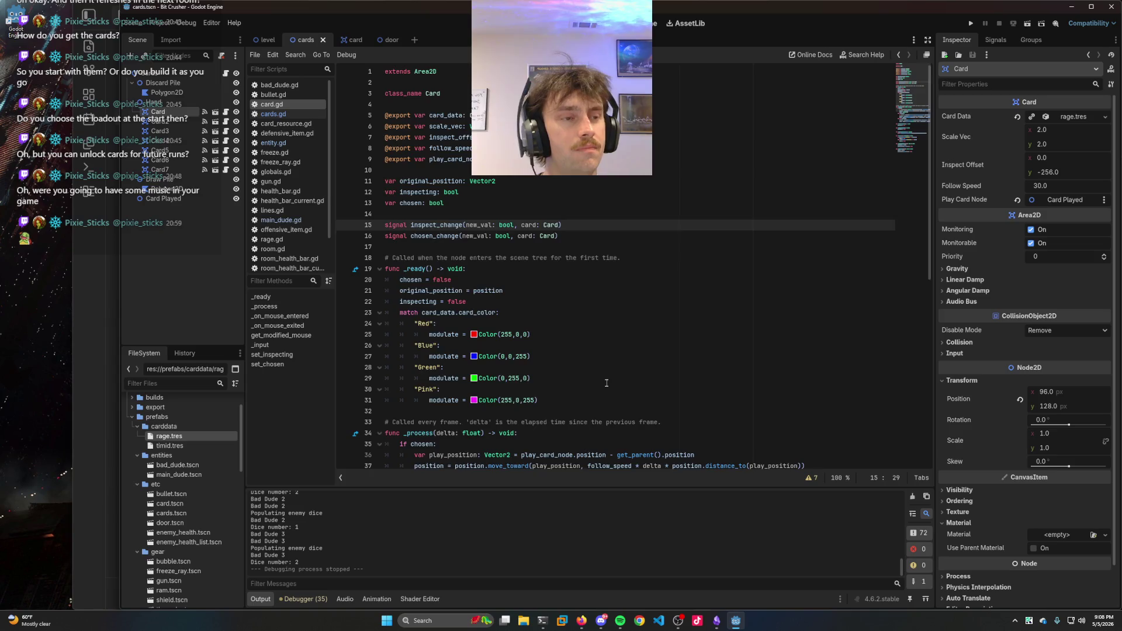
pyautogui.scroll(-10, 606, 383)
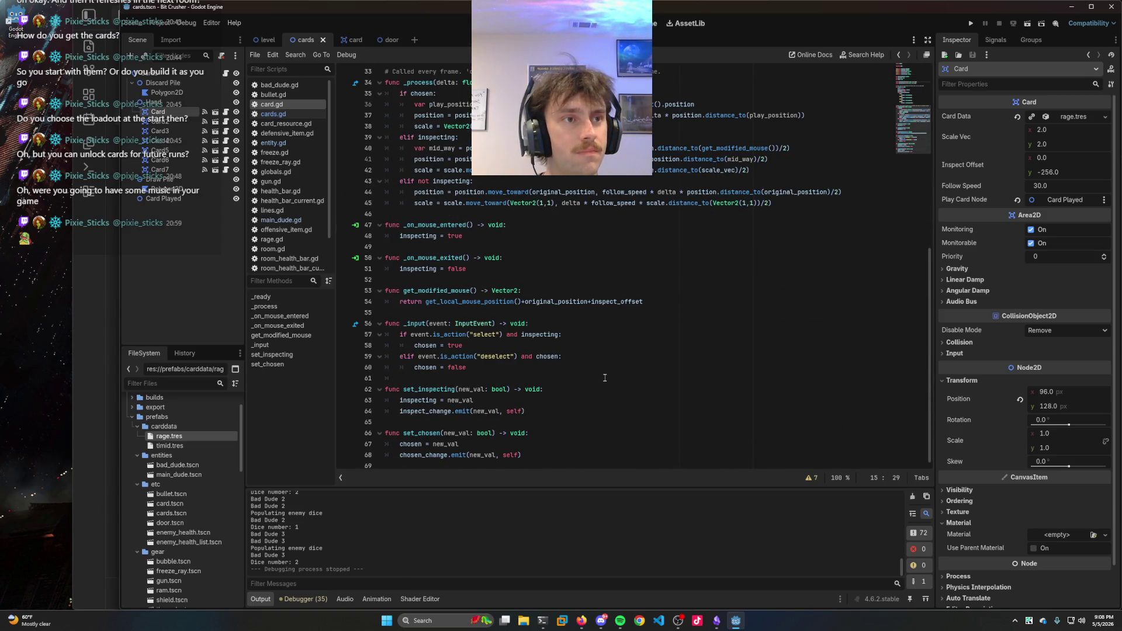
pyautogui.scroll(10, 604, 382)
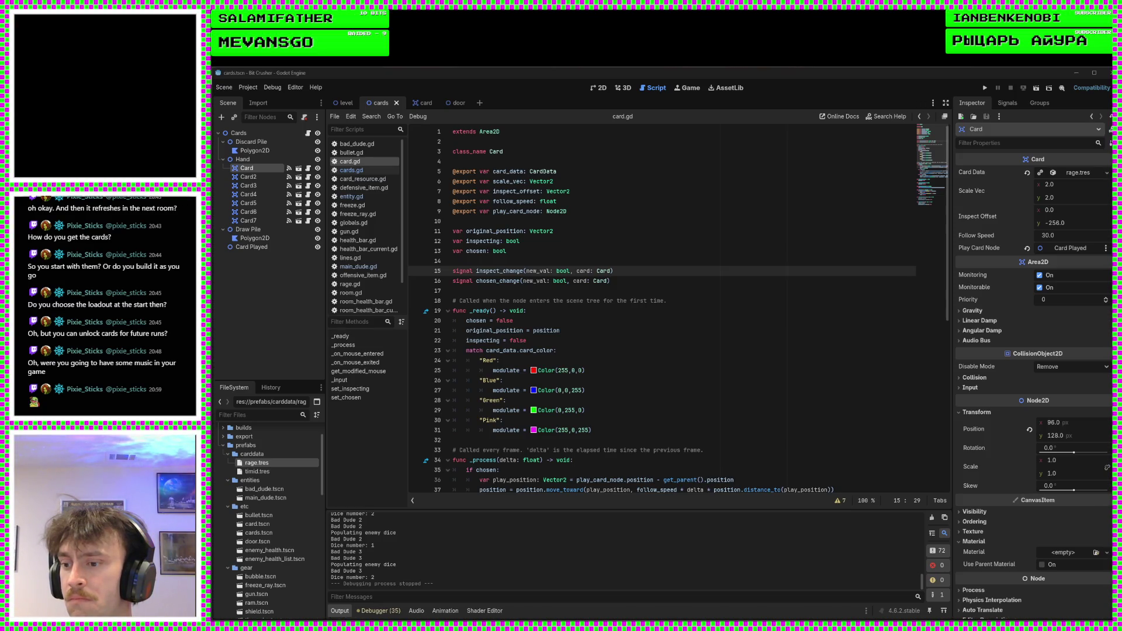
pyautogui.click(580, 340)
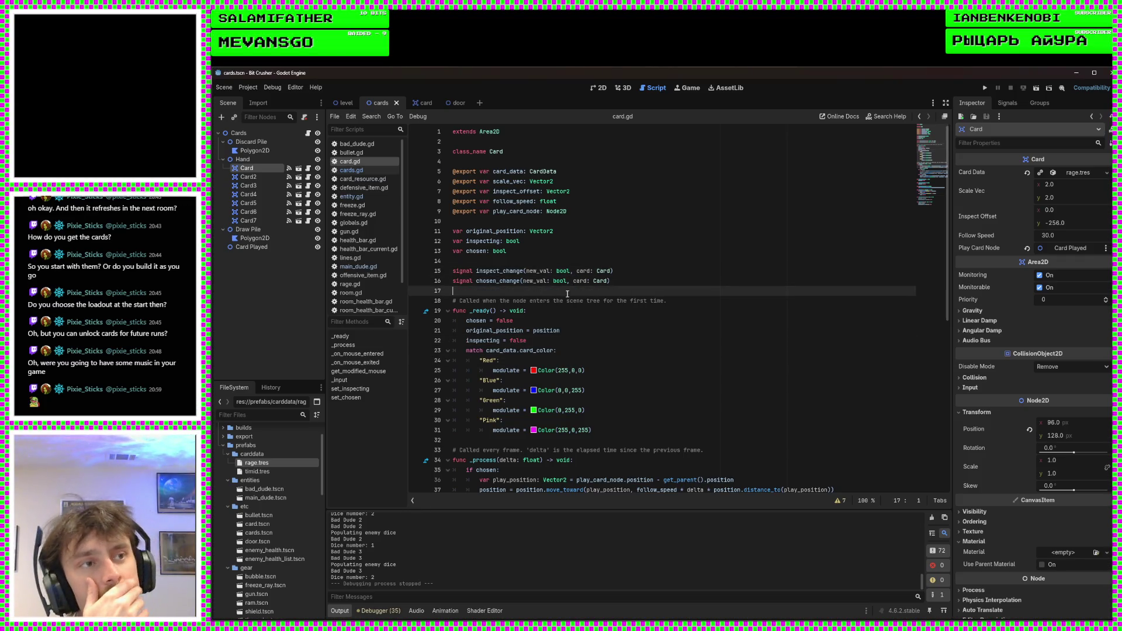
pyautogui.click(625, 262)
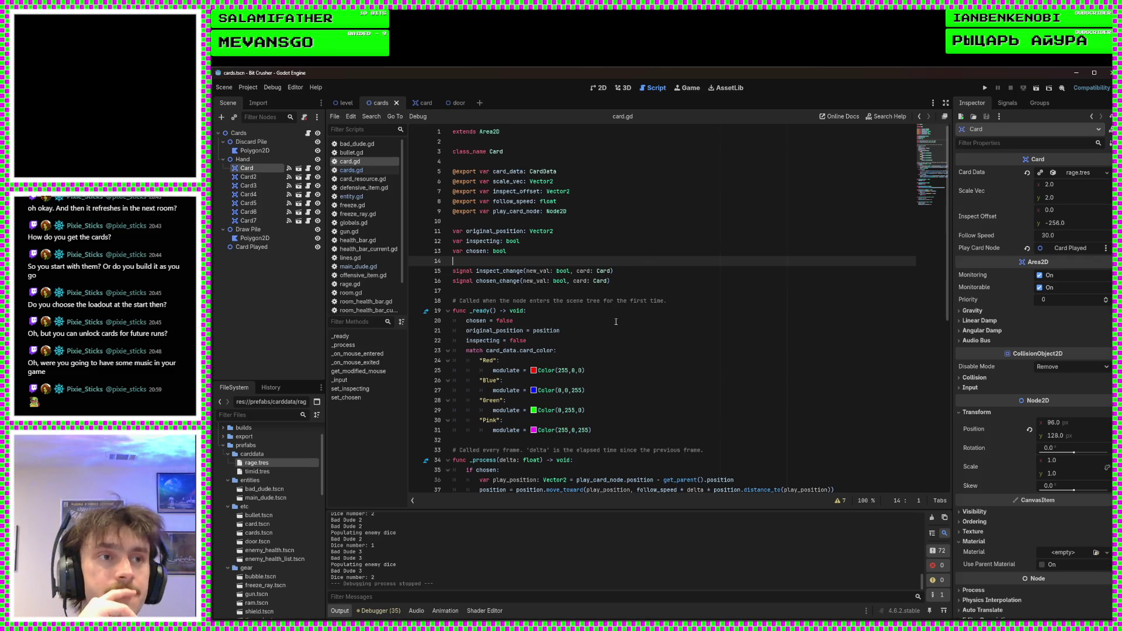
pyautogui.click(588, 290)
pyautogui.click(560, 260)
pyautogui.click(554, 222)
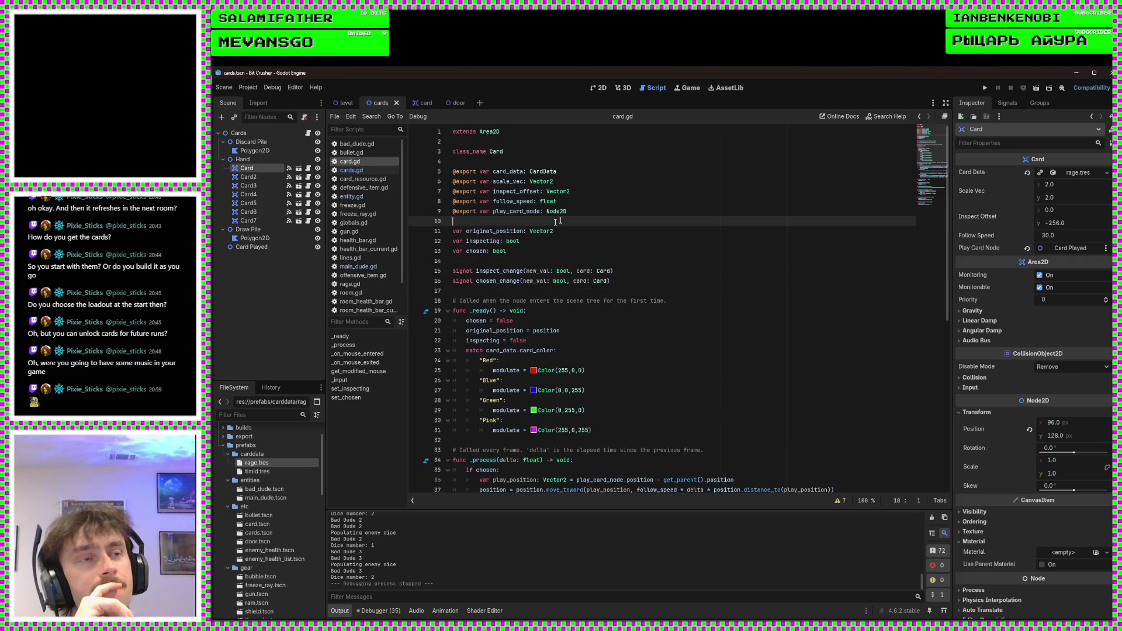
pyautogui.click(513, 163)
pyautogui.press('Up')
pyautogui.press('Up')
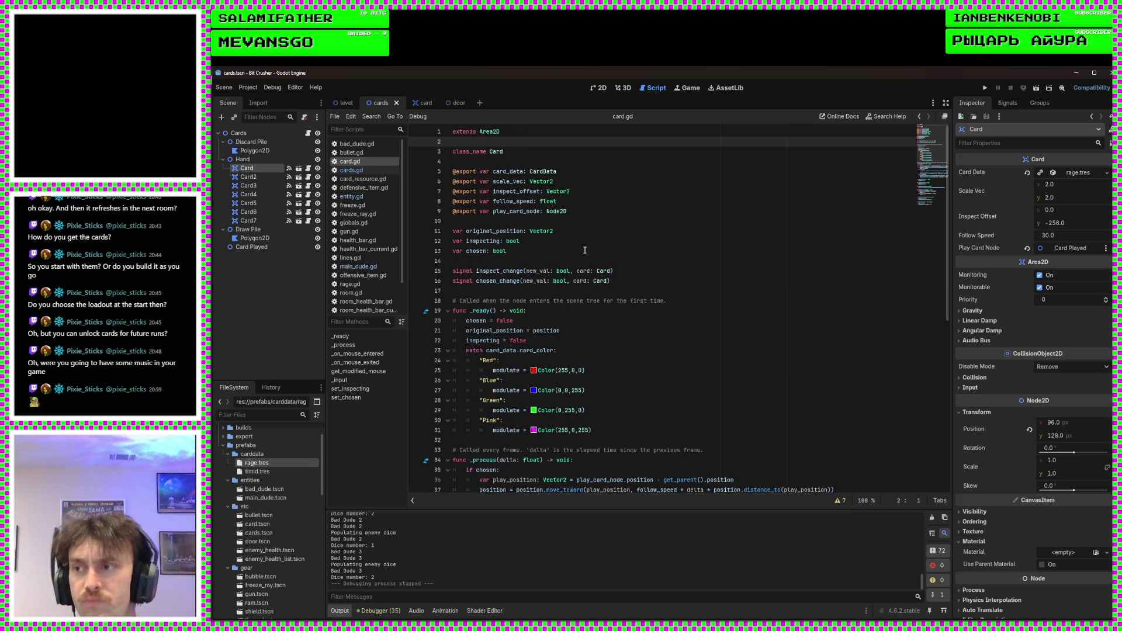
pyautogui.click(519, 241)
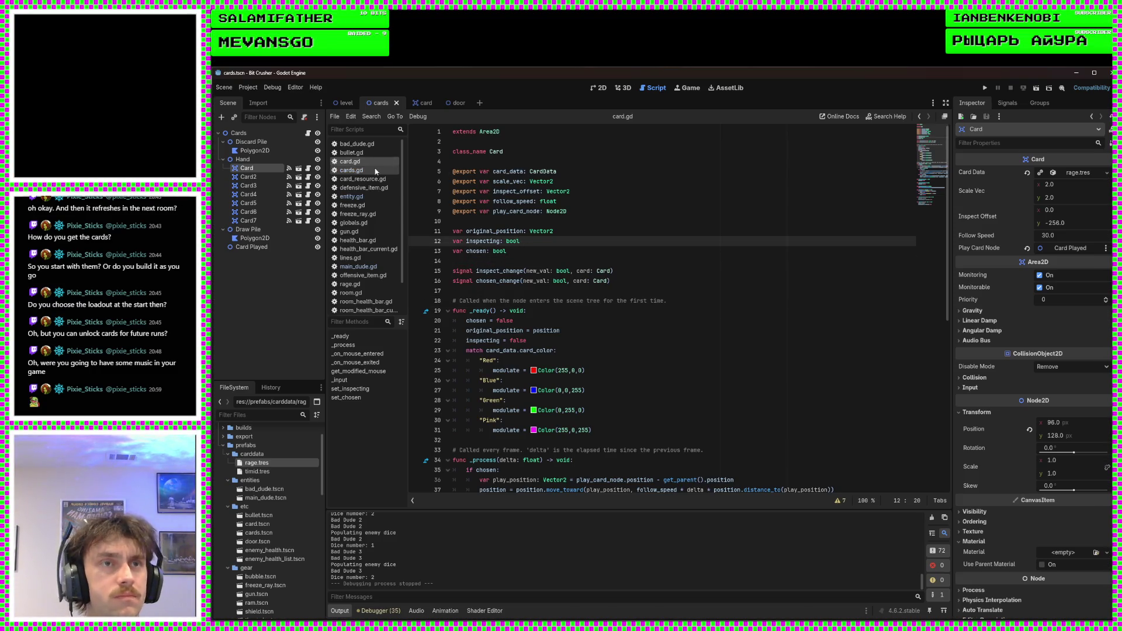
pyautogui.click(354, 170)
pyautogui.click(508, 291)
# - Review the cards.gd hand variable declarations and the _move_hand GAME_TIME branch
pyautogui.press('Up')
pyautogui.press('Up')
pyautogui.press('Up')
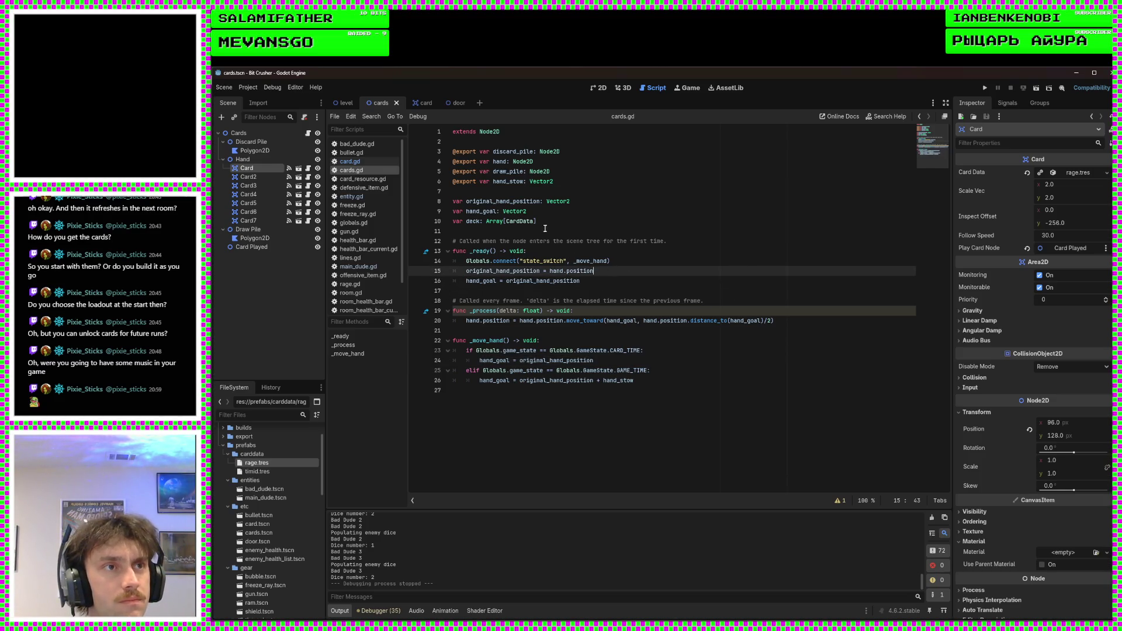
pyautogui.click(552, 213)
pyautogui.press('Up')
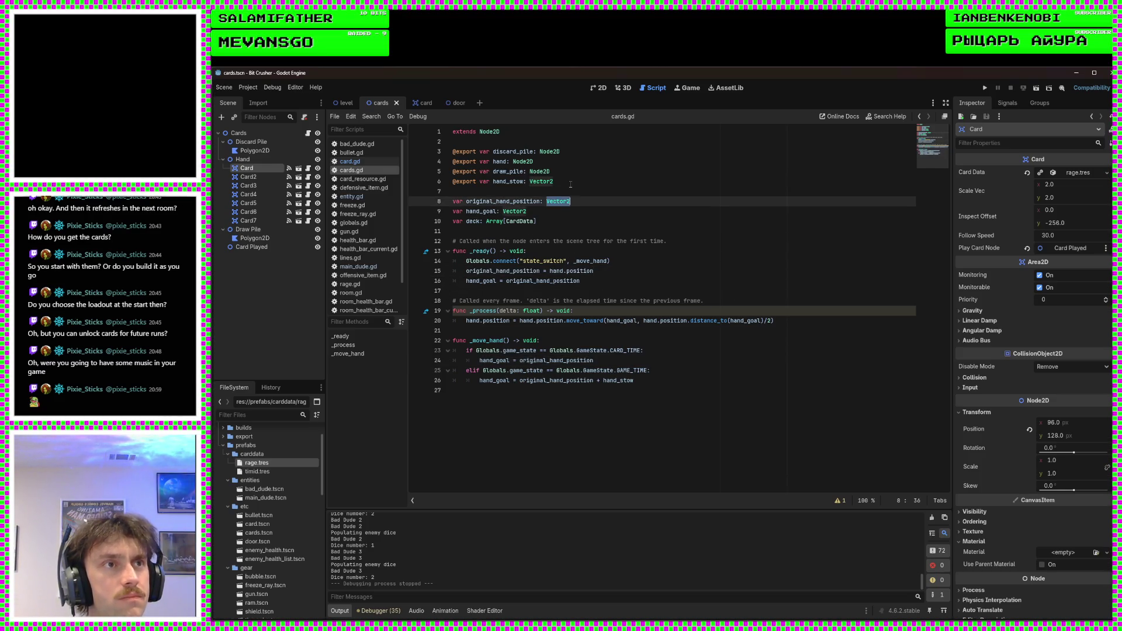
pyautogui.click(575, 180)
pyautogui.press('Down')
pyautogui.click(558, 181)
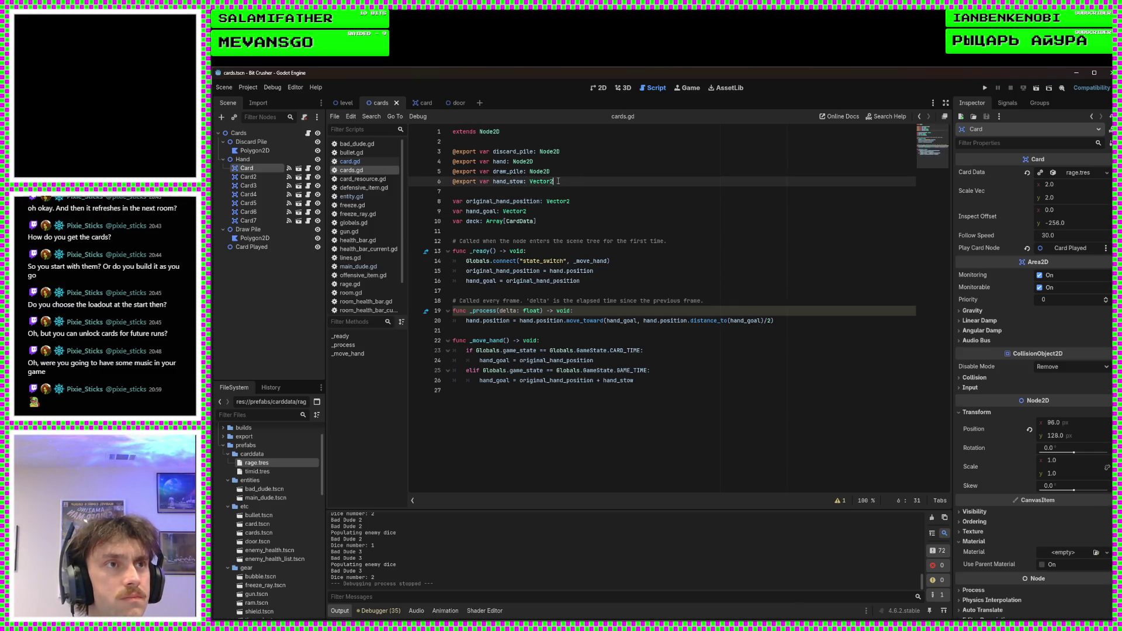
pyautogui.press('Down')
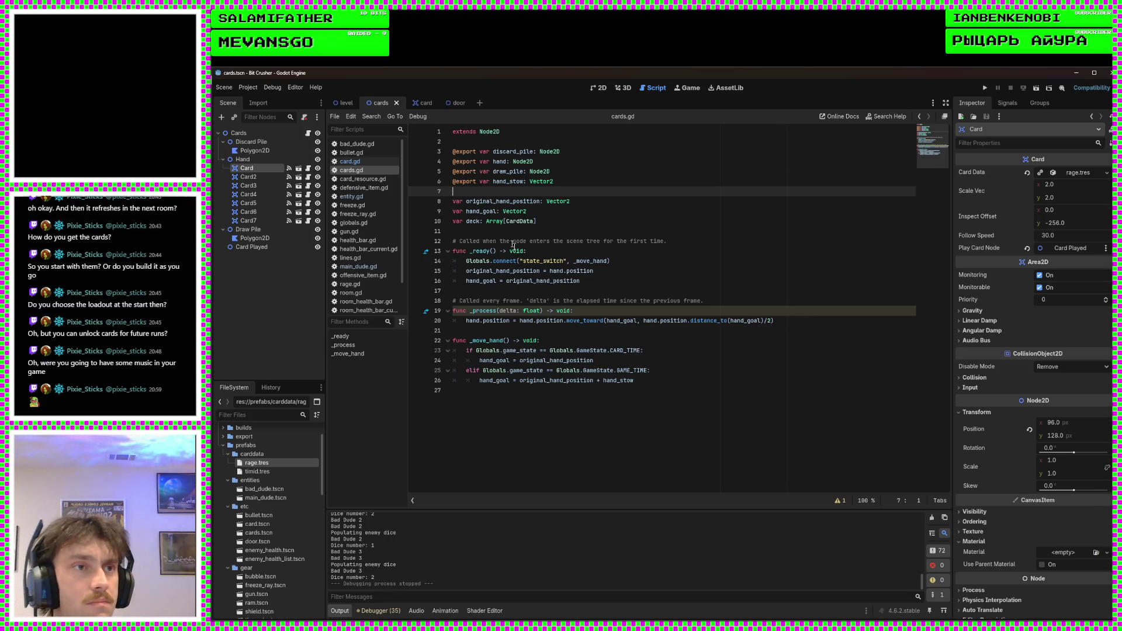
pyautogui.click(658, 351)
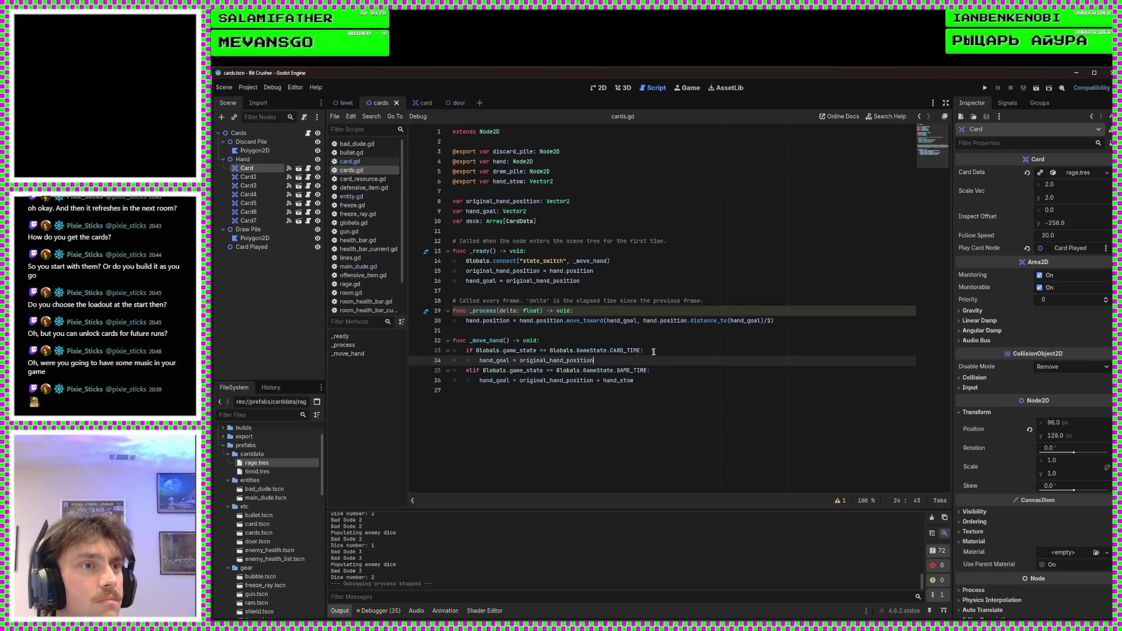
pyautogui.press('Up')
pyautogui.click(685, 374)
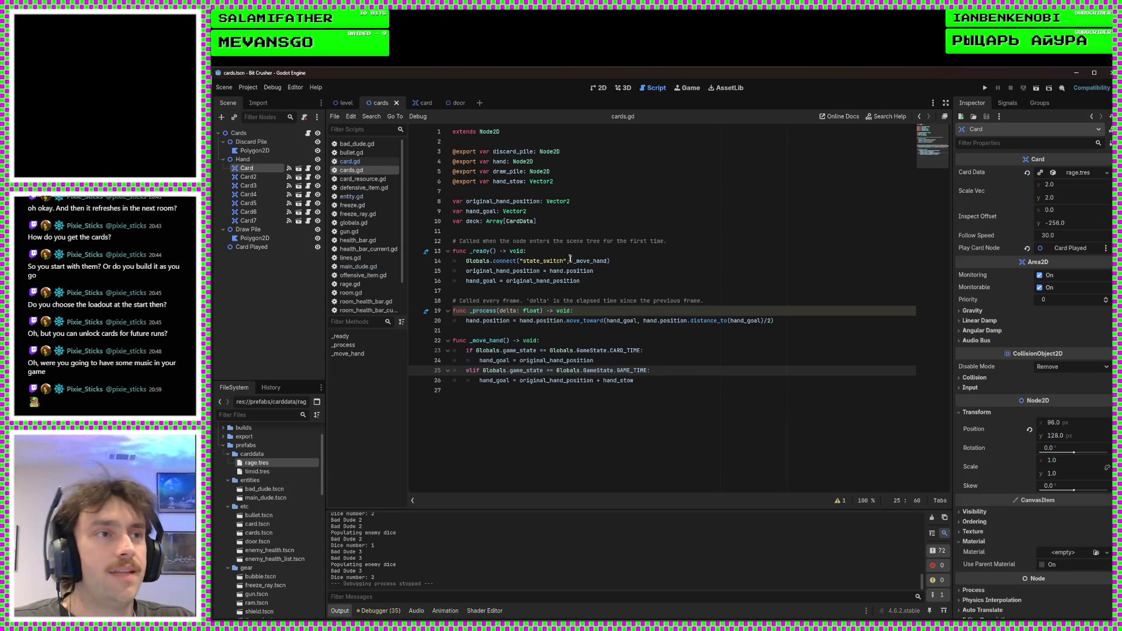
# - Check the deck declaration, then run the project to test card hovering
pyautogui.click(559, 232)
pyautogui.click(596, 221)
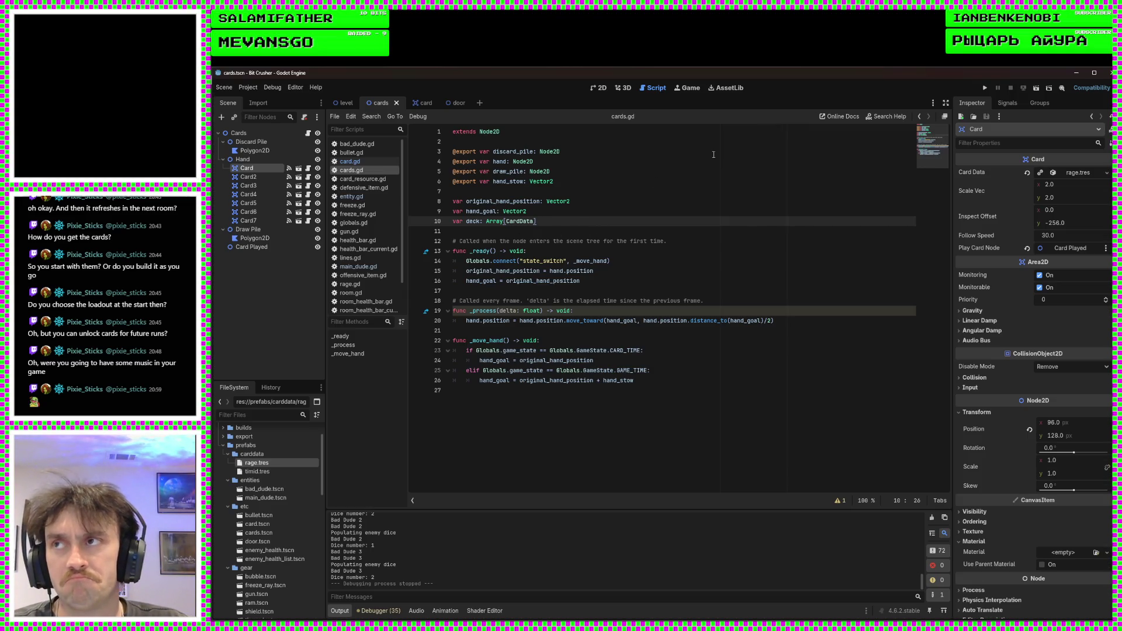
pyautogui.click(984, 87)
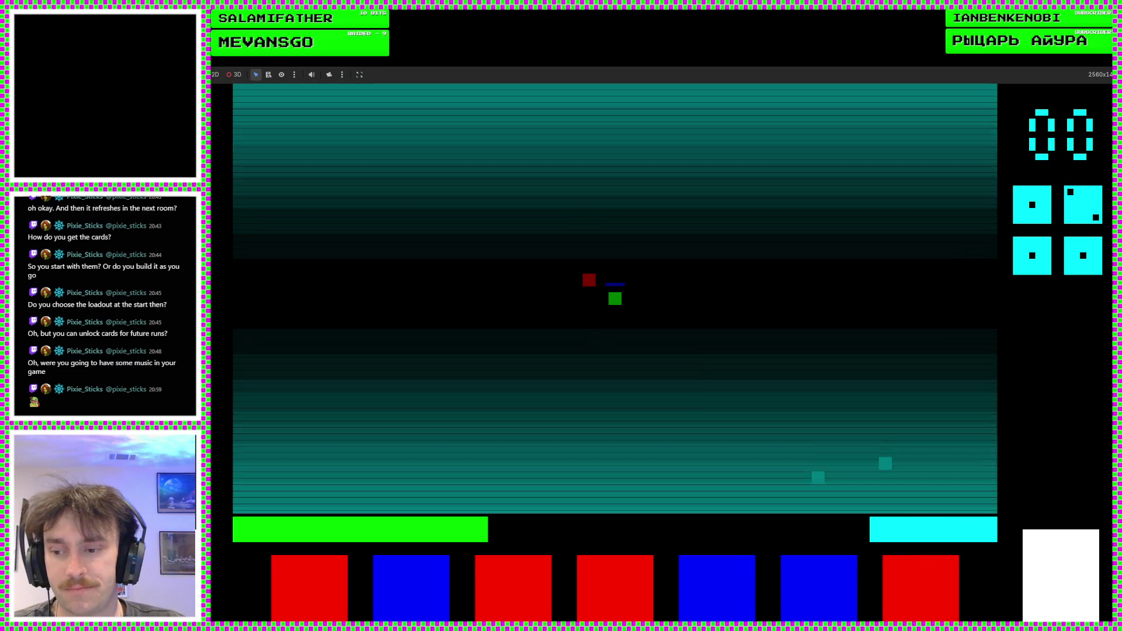
# - Stop the running game with F8 and switch to card.gd
pyautogui.press('F8')
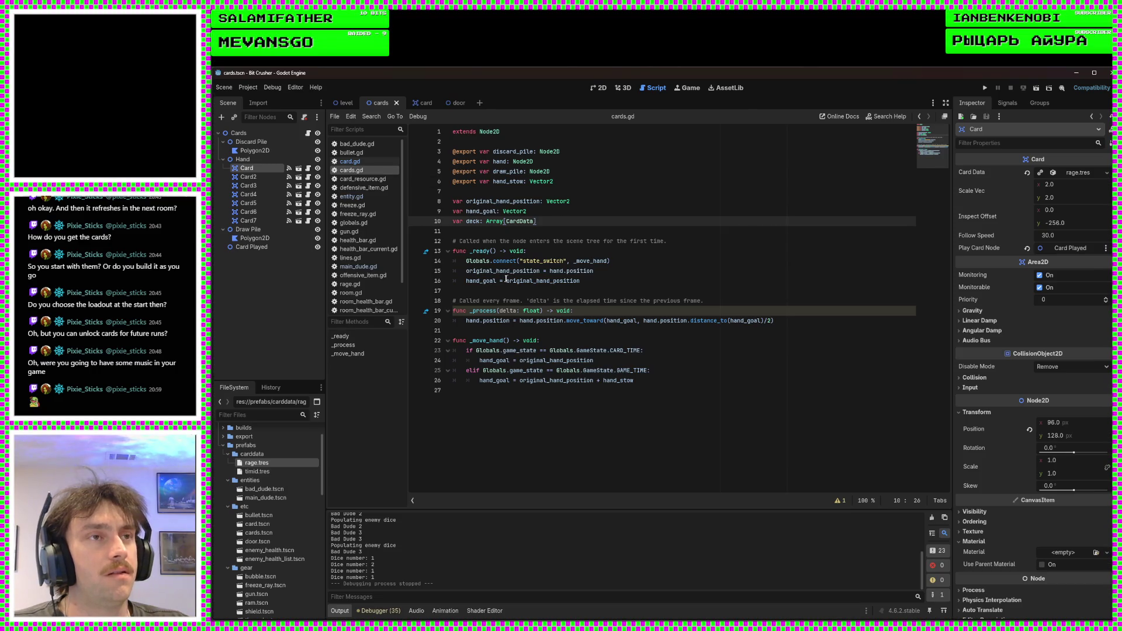
pyautogui.click(351, 161)
# - Expand the card's Visibility properties and read the Top Level tooltip
pyautogui.scroll(-9, 463, 156)
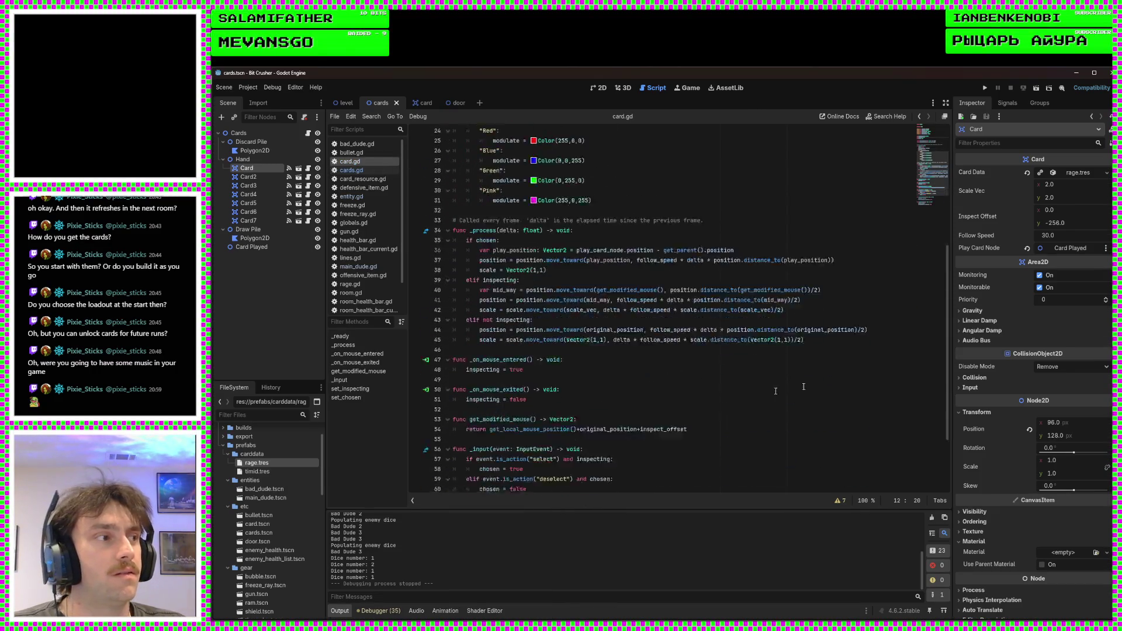
pyautogui.scroll(-2, 999, 494)
pyautogui.scroll(2, 998, 492)
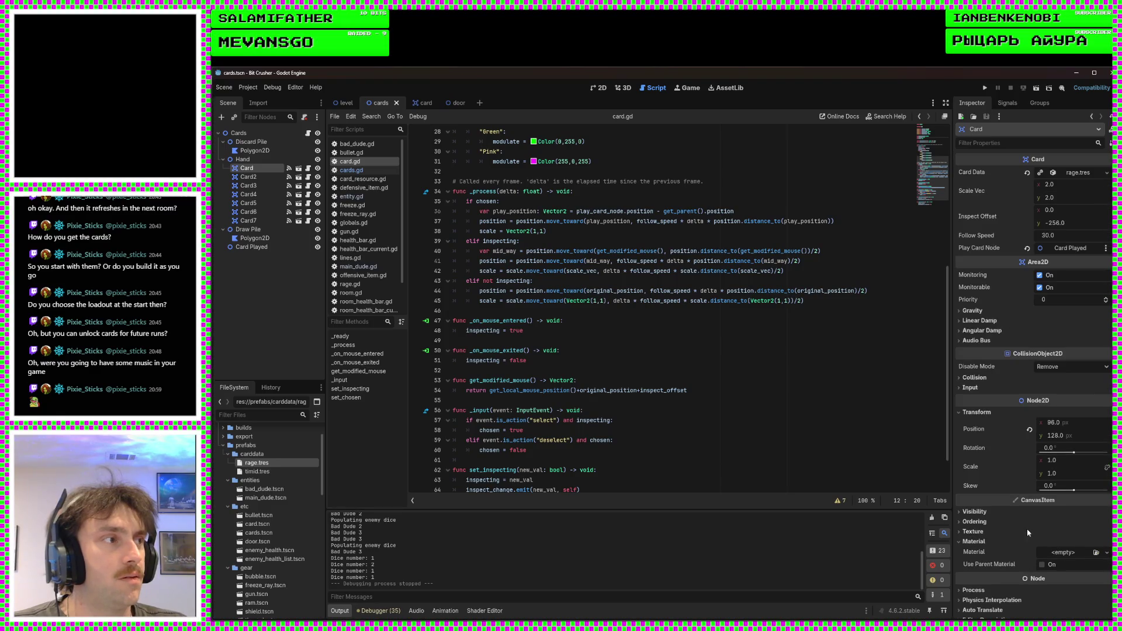
pyautogui.scroll(-2, 987, 462)
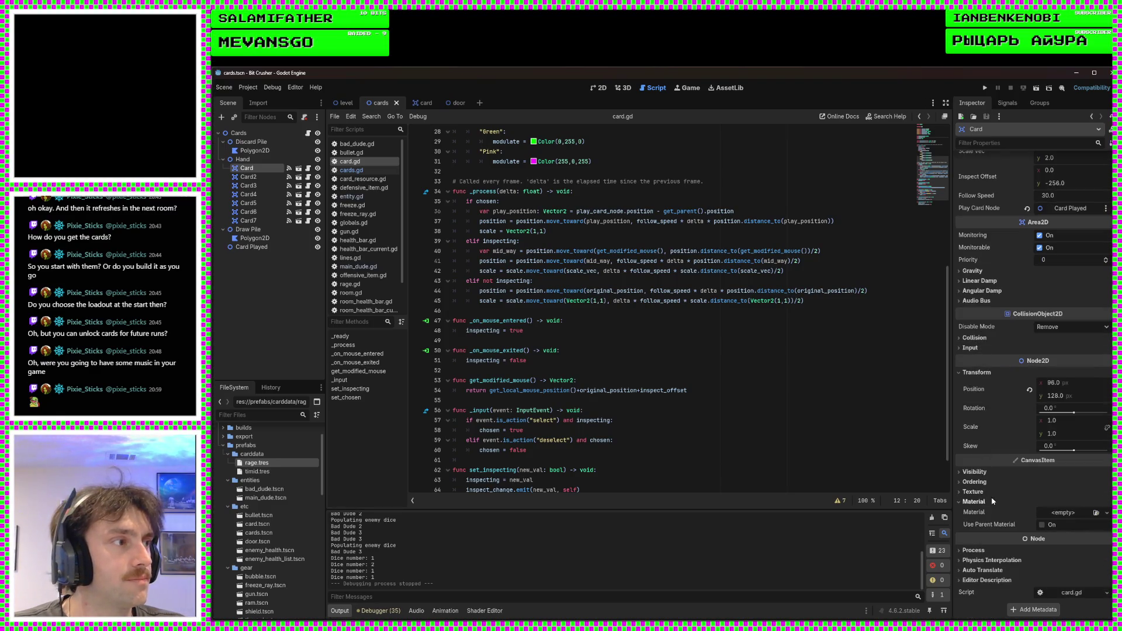
pyautogui.click(982, 472)
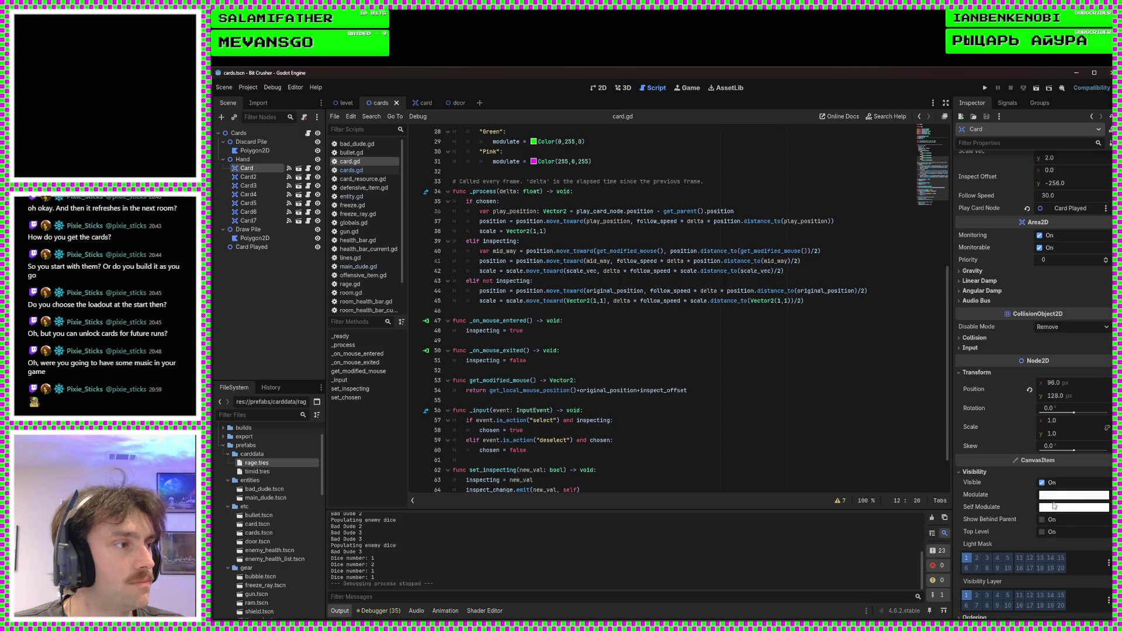
pyautogui.moveTo(983, 532)
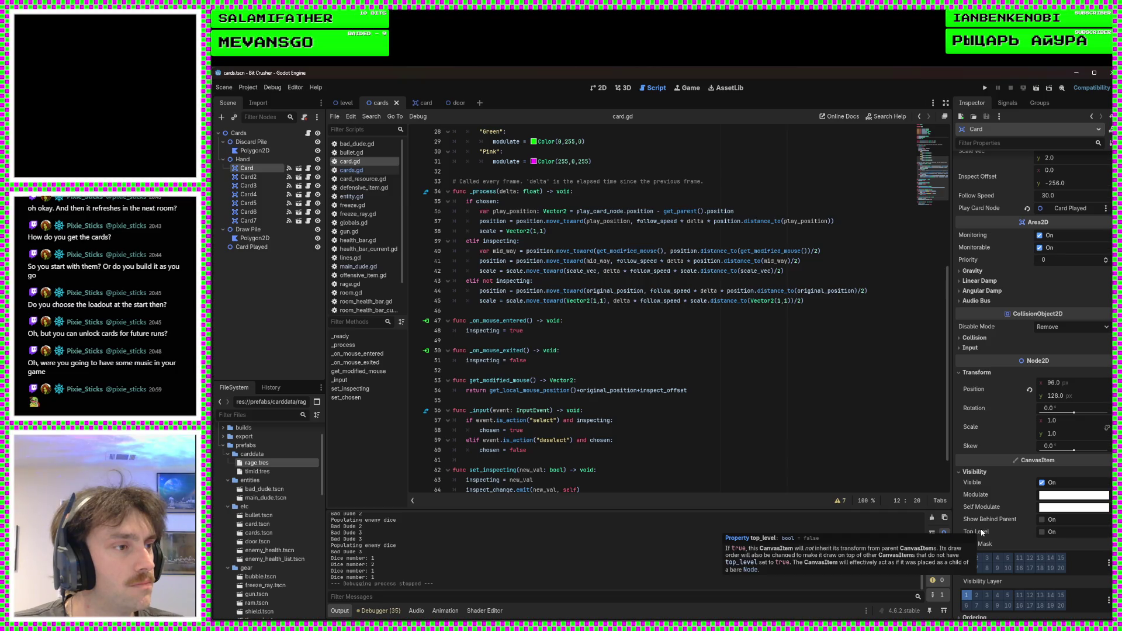
# - Add top_level = true to the _on_mouse_entered handler
pyautogui.click(619, 330)
pyautogui.scroll(-2, 619, 333)
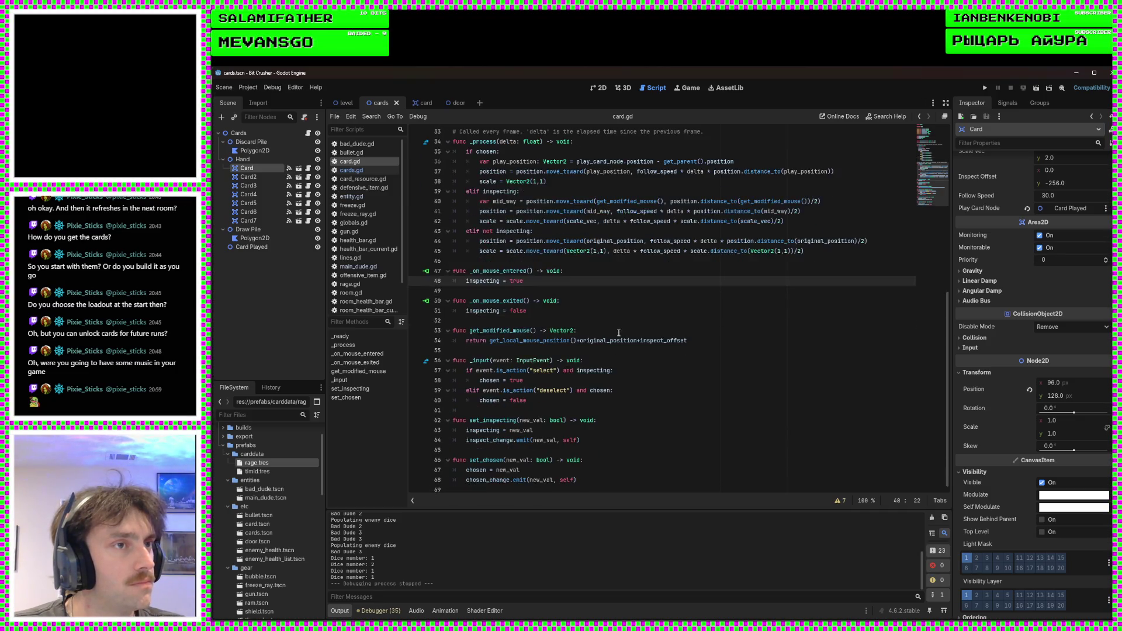
pyautogui.press('Return')
pyautogui.write('top_level')
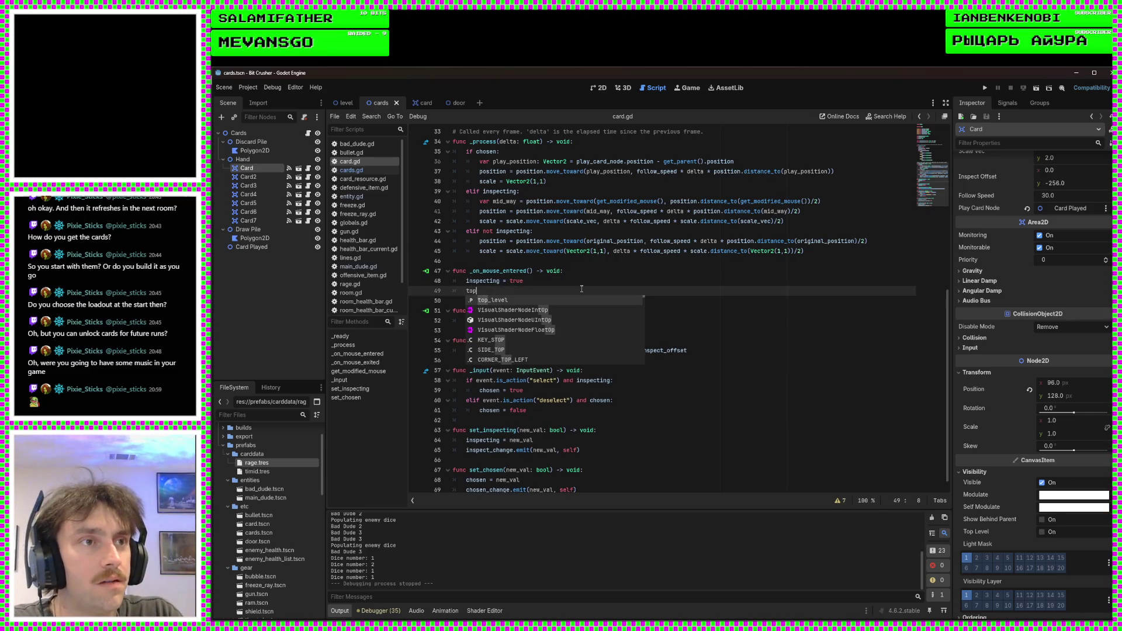
pyautogui.write(' = true')
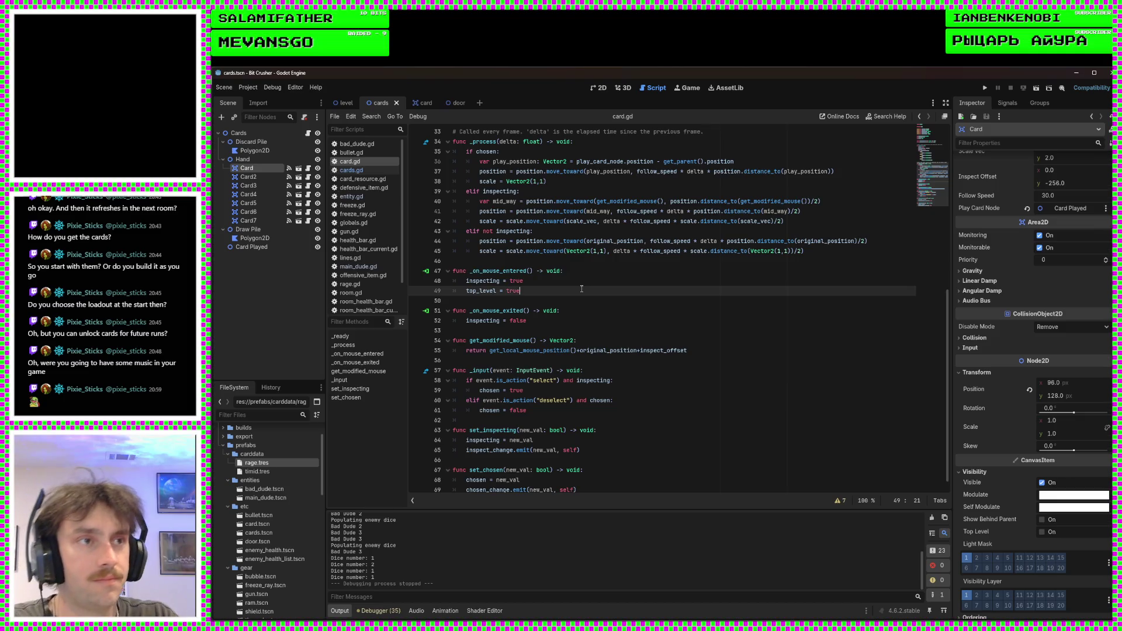
pyautogui.hotkey('ctrl', 'c')
# - Add top_level = false to _on_mouse_exited, save card.gd, and run the game
pyautogui.click(489, 330)
pyautogui.hotkey('ctrl', 'v')
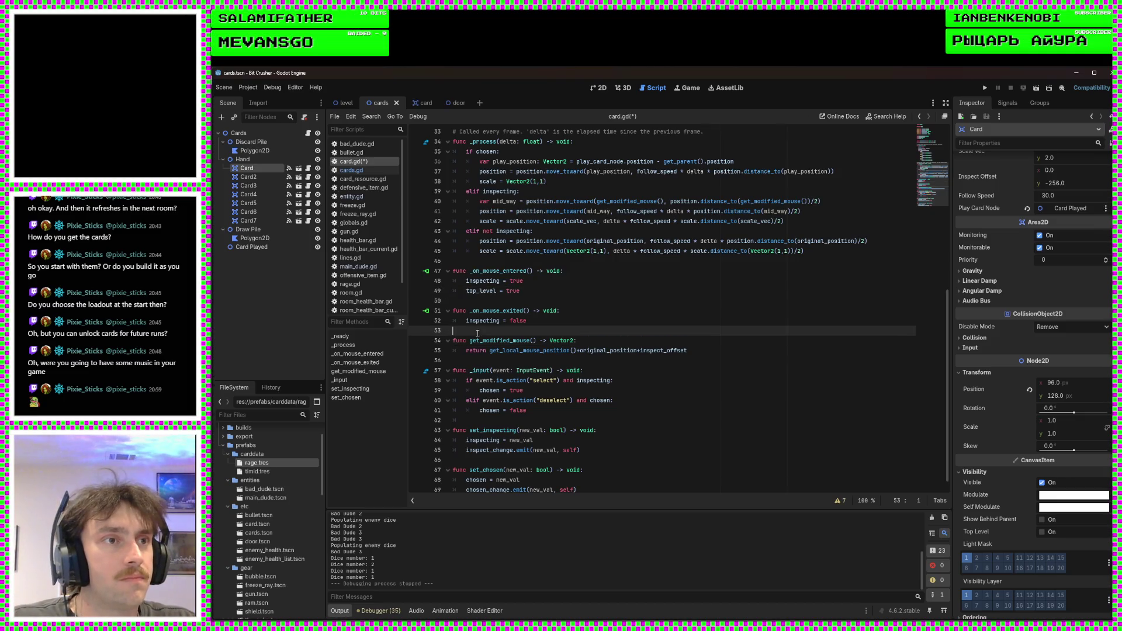
pyautogui.doubleClick(512, 331)
pyautogui.write('fa')
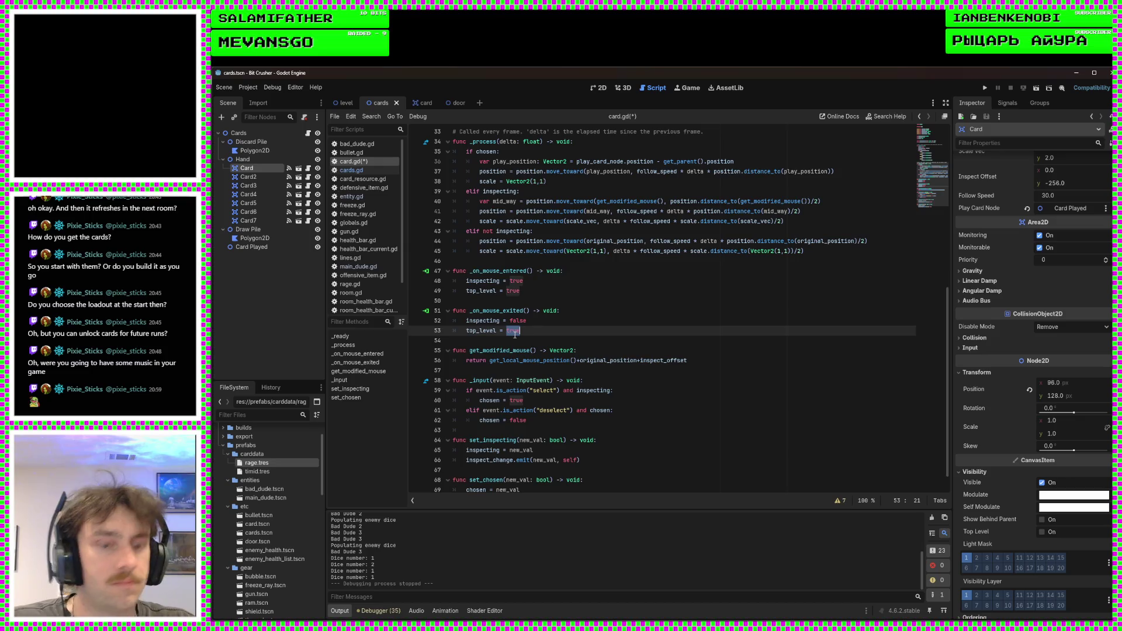
pyautogui.write('lse')
pyautogui.hotkey('ctrl', 's')
pyautogui.click(985, 88)
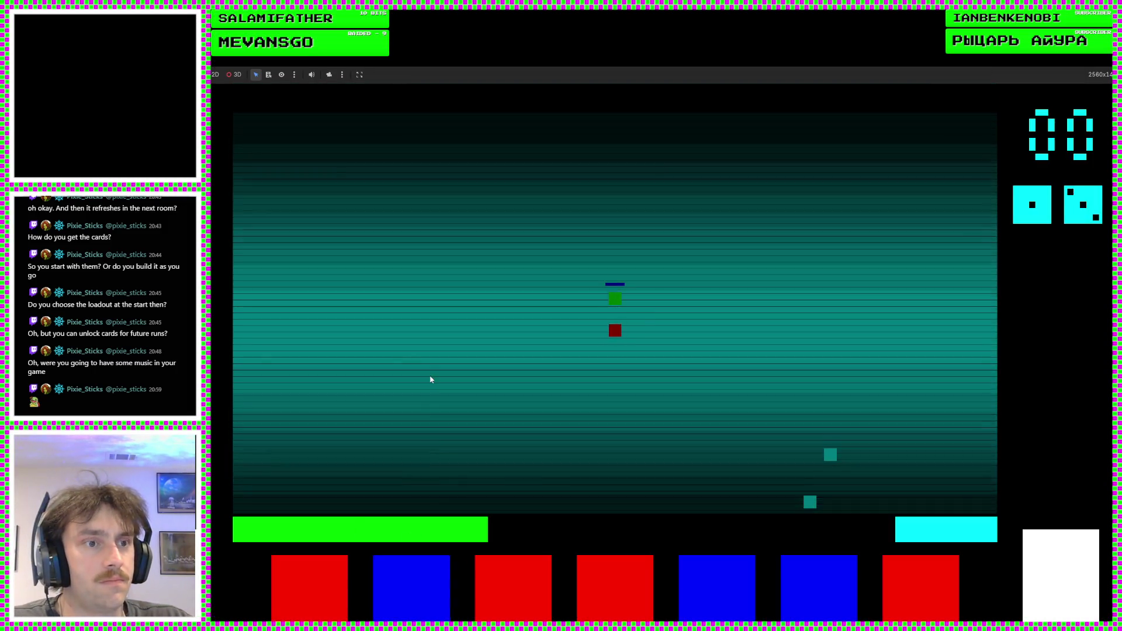
pyautogui.click(412, 587)
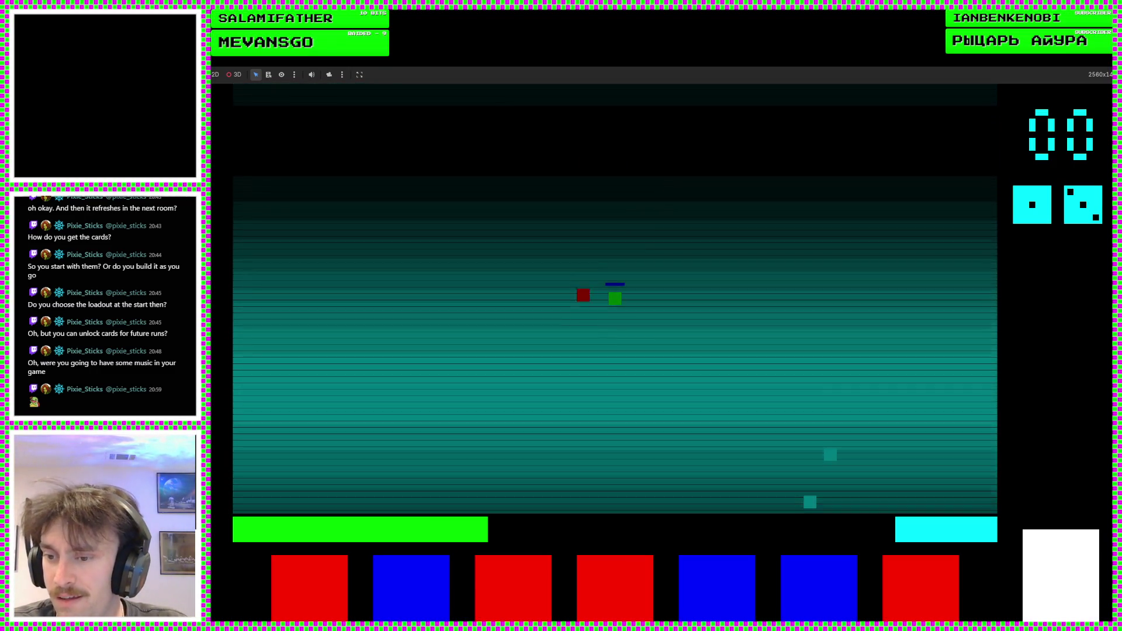
pyautogui.press('F8')
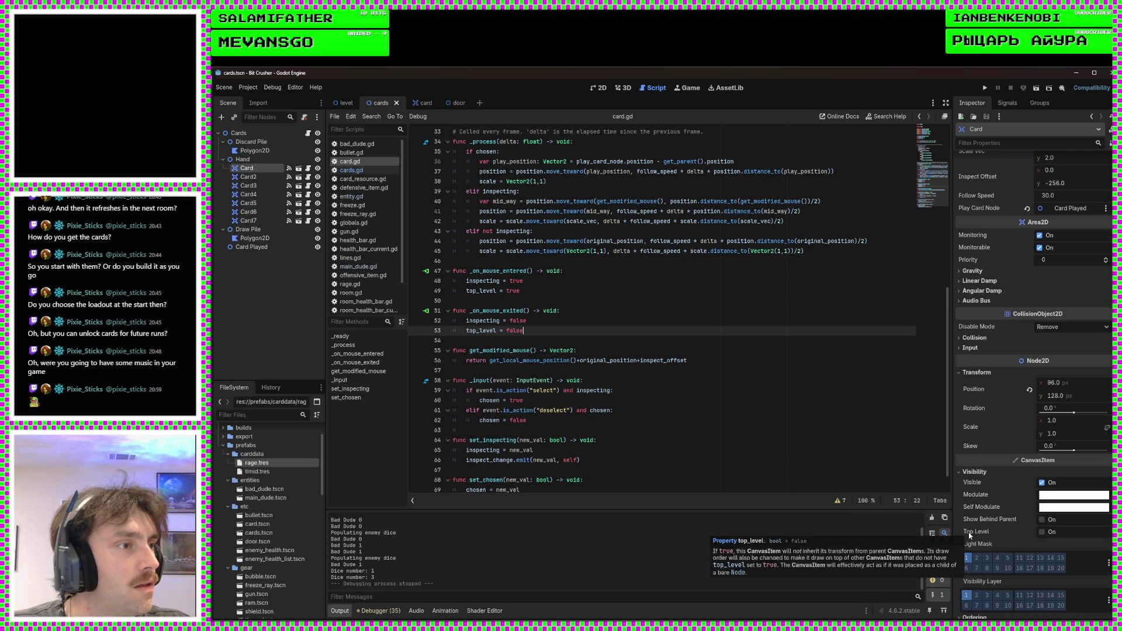
# - Expand the card's Ordering properties to view Z Index 0 and Z as Relative
pyautogui.scroll(-4, 993, 485)
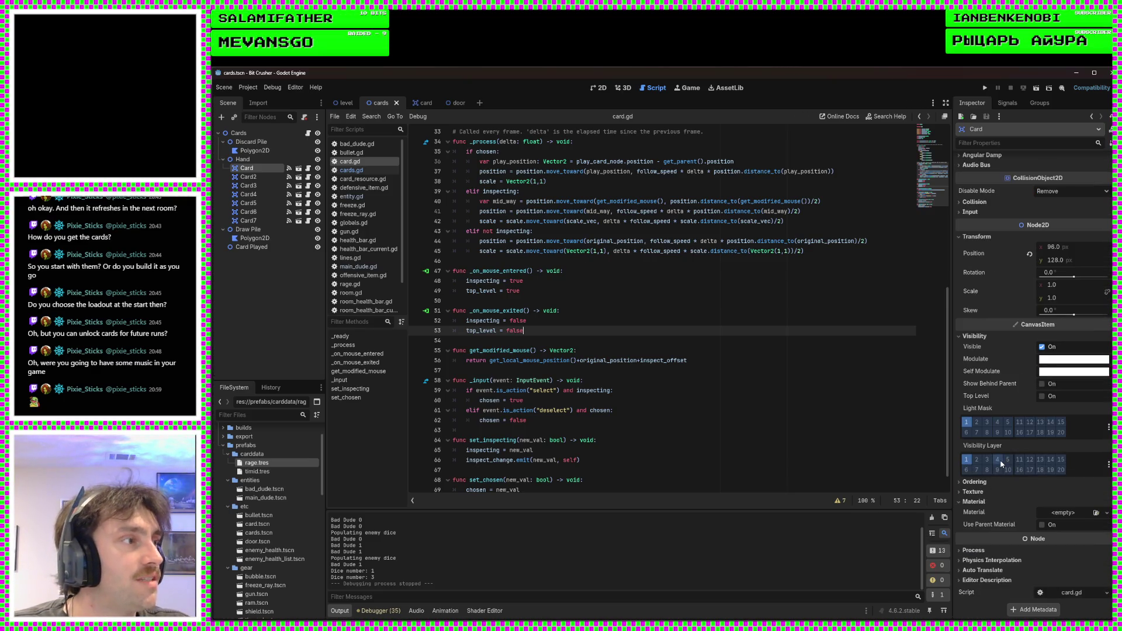
pyautogui.click(1007, 482)
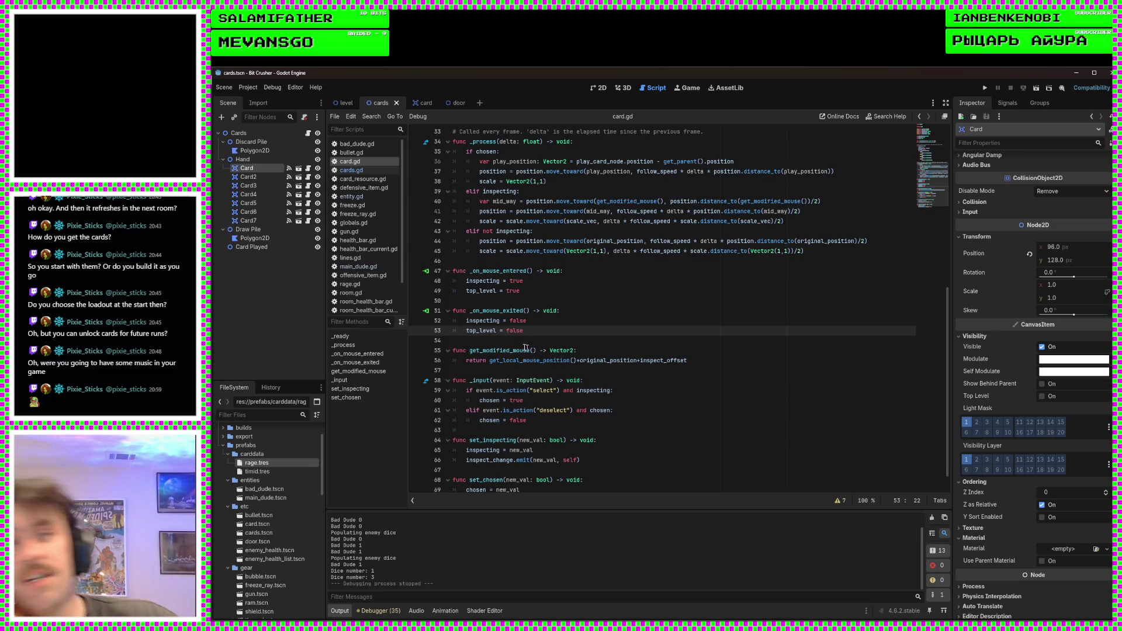
pyautogui.doubleClick(489, 330)
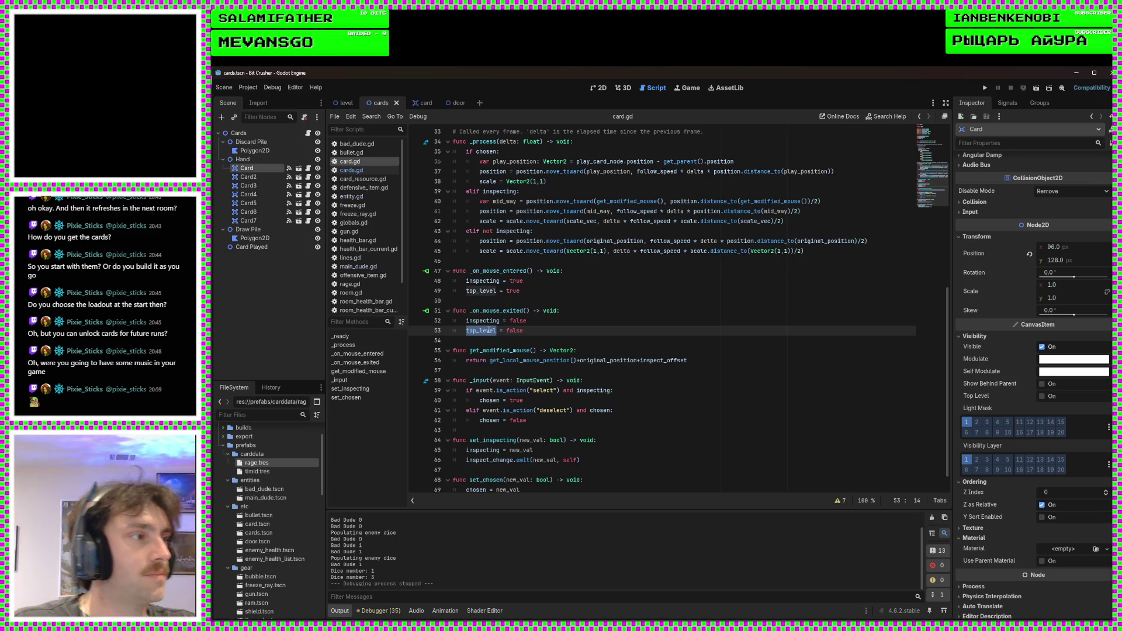
# - Swap top_level for z_index in both hover handlers, entering values 1 and 0, and save
pyautogui.write('z_index')
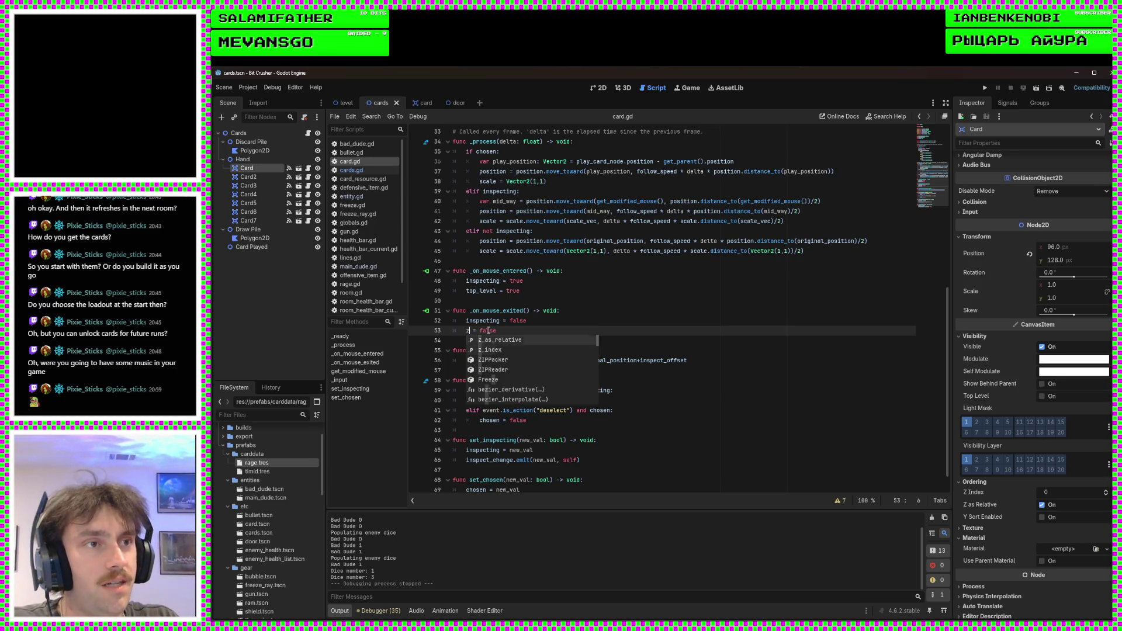
pyautogui.press('End')
pyautogui.press('BackSpace')
pyautogui.press('BackSpace')
pyautogui.press('BackSpace')
pyautogui.press('BackSpace')
pyautogui.write('1')
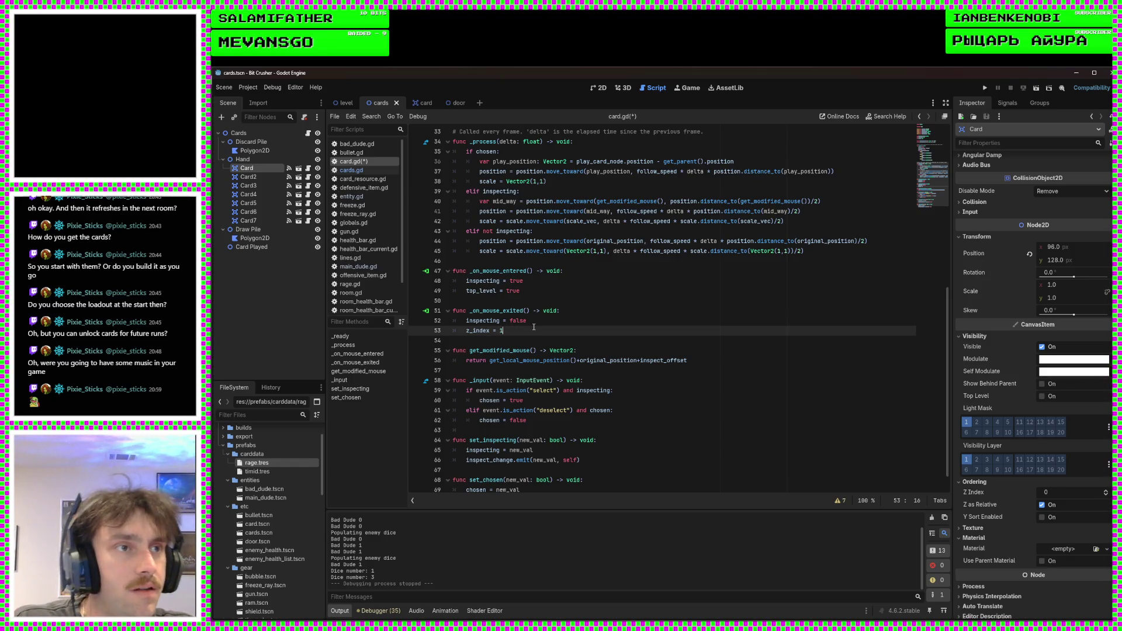
pyautogui.hotkey('ctrl', 's')
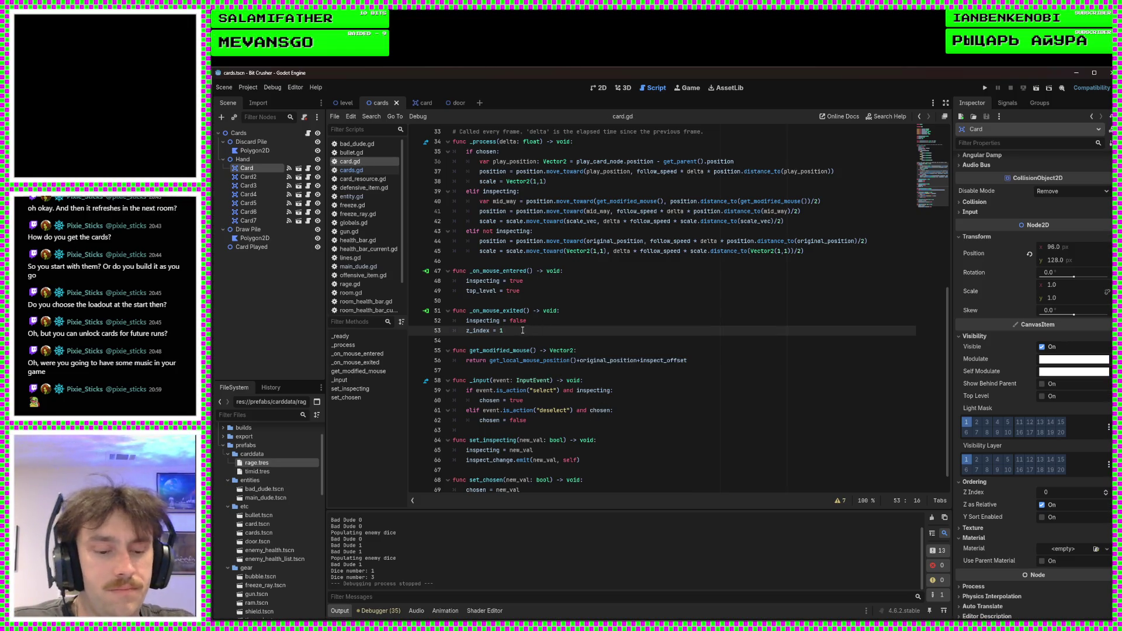
pyautogui.press('BackSpace')
pyautogui.write('0')
pyautogui.click(529, 290)
pyautogui.tripleClick(528, 289)
pyautogui.write('z_index = 0')
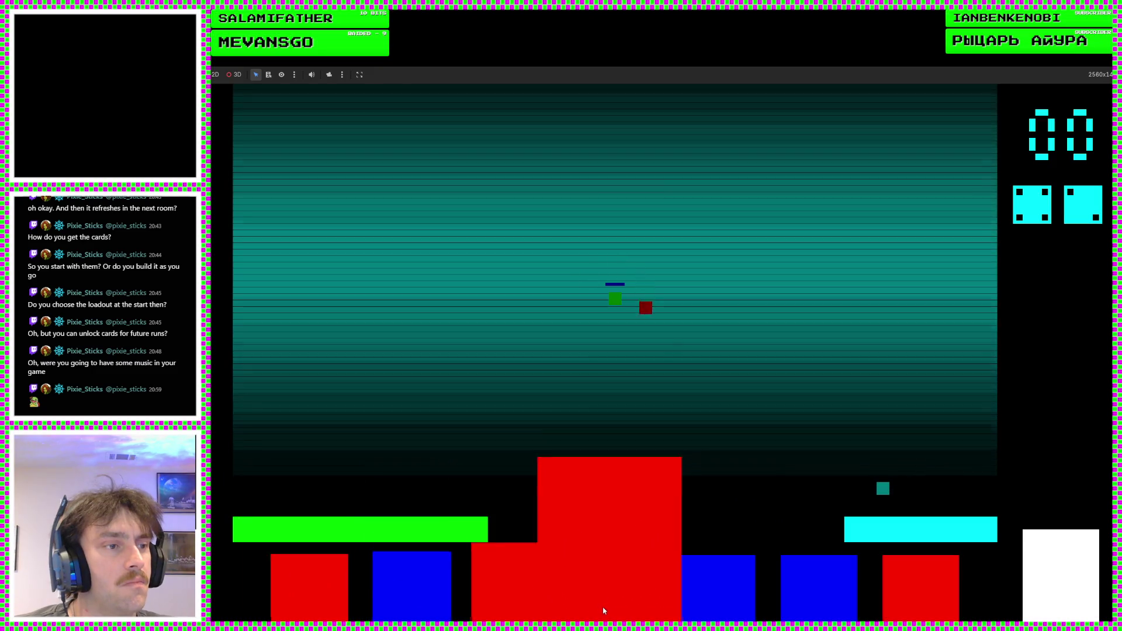
# - Play the hovered red card and drag cards 4–7 over the play area to check draw order
pyautogui.click(603, 611)
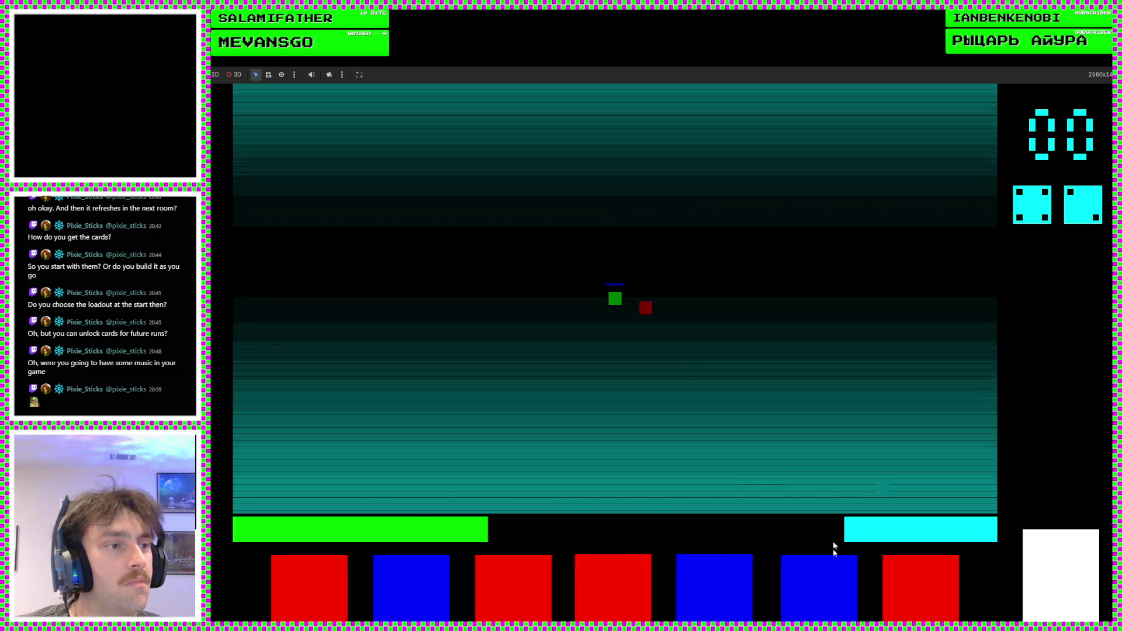
pyautogui.moveTo(830, 570)
pyautogui.mouseDown()
pyautogui.moveTo(713, 449)
pyautogui.moveTo(730, 444)
pyautogui.mouseUp()
pyautogui.moveTo(920, 578); pyautogui.dragTo(807, 409)
pyautogui.moveTo(754, 618); pyautogui.dragTo(649, 468)
pyautogui.moveTo(615, 584)
pyautogui.mouseDown()
pyautogui.moveTo(594, 453)
pyautogui.moveTo(601, 518)
pyautogui.mouseUp()
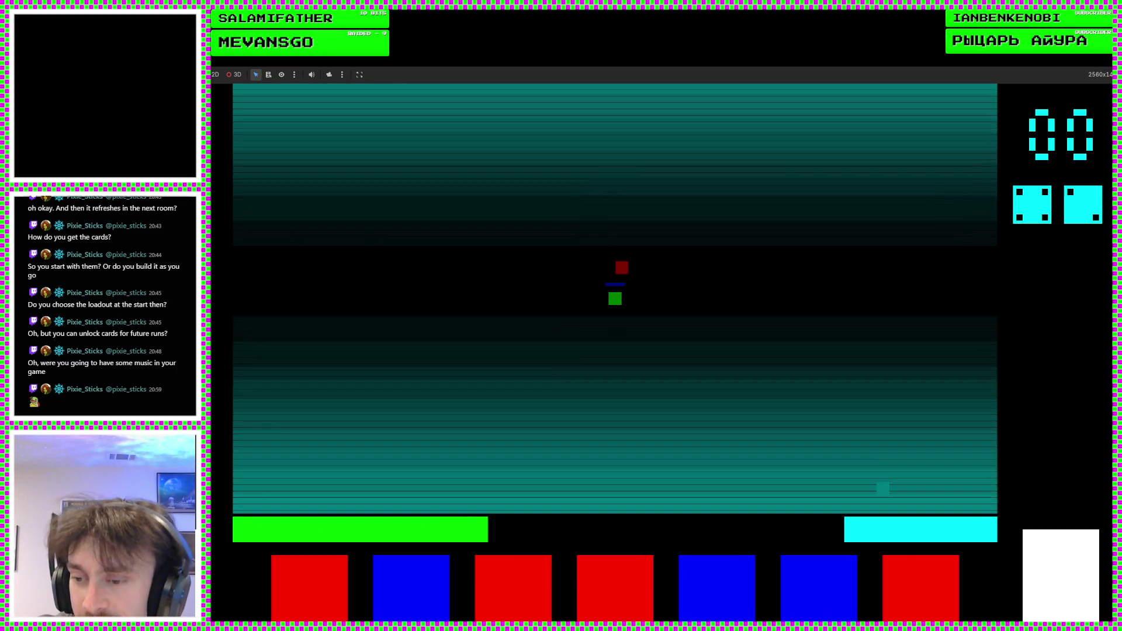
# - Play seven more cards from the hand, ending with a blue card
pyautogui.click(342, 577)
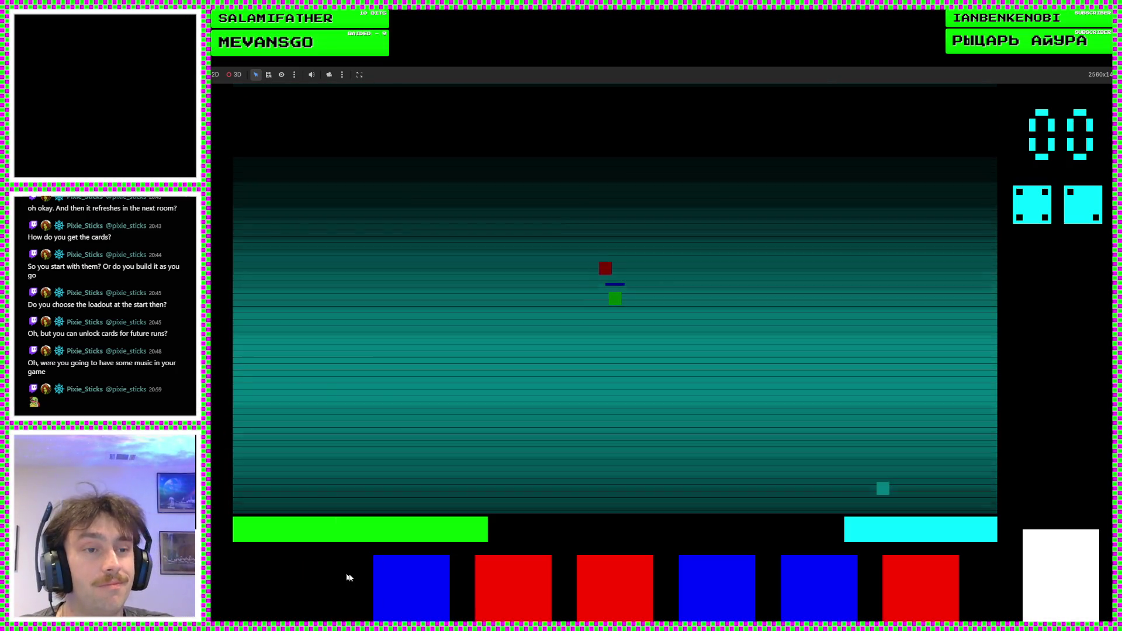
pyautogui.click(384, 576)
pyautogui.click(513, 584)
pyautogui.click(615, 590)
pyautogui.click(819, 590)
pyautogui.click(920, 590)
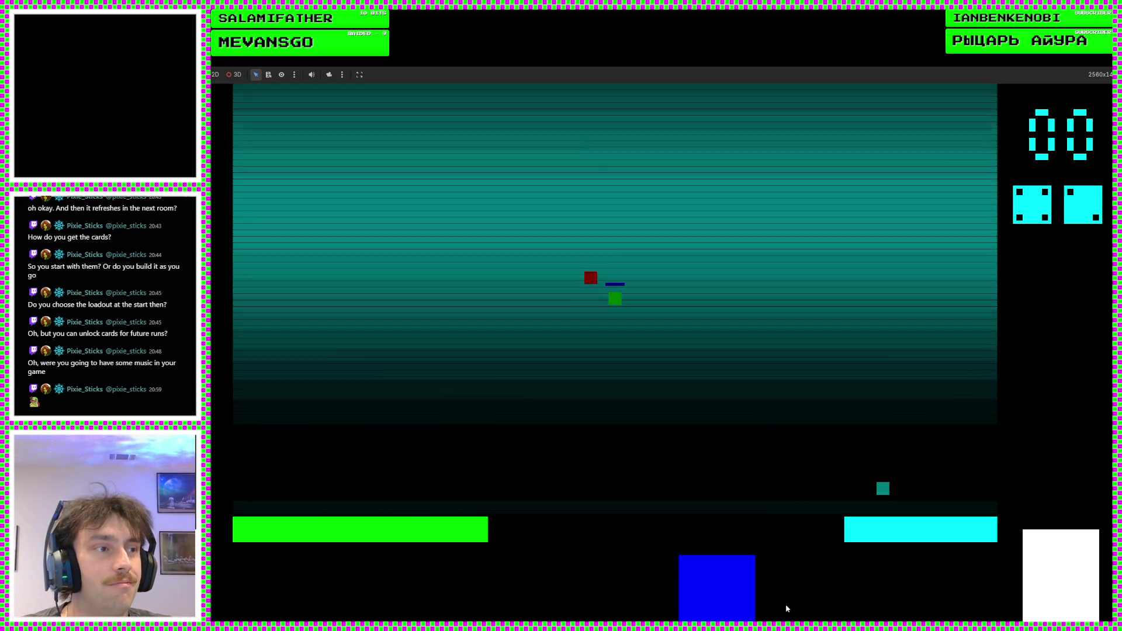
pyautogui.click(725, 591)
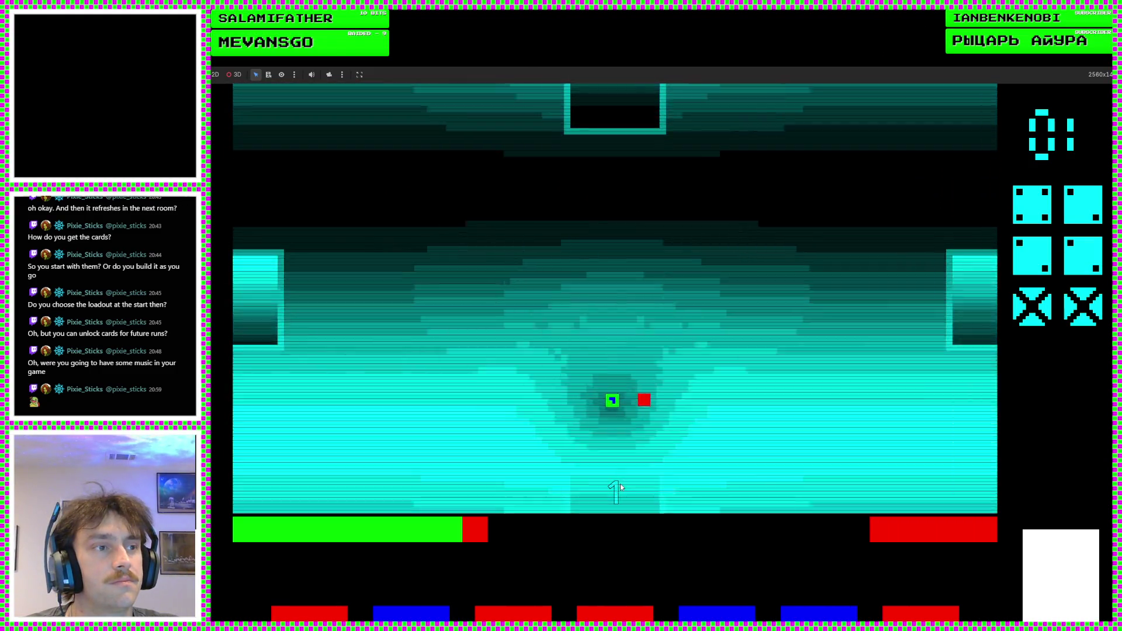
# - Enter the next room and steer the player around it and through the top doorway
pyautogui.click(619, 484)
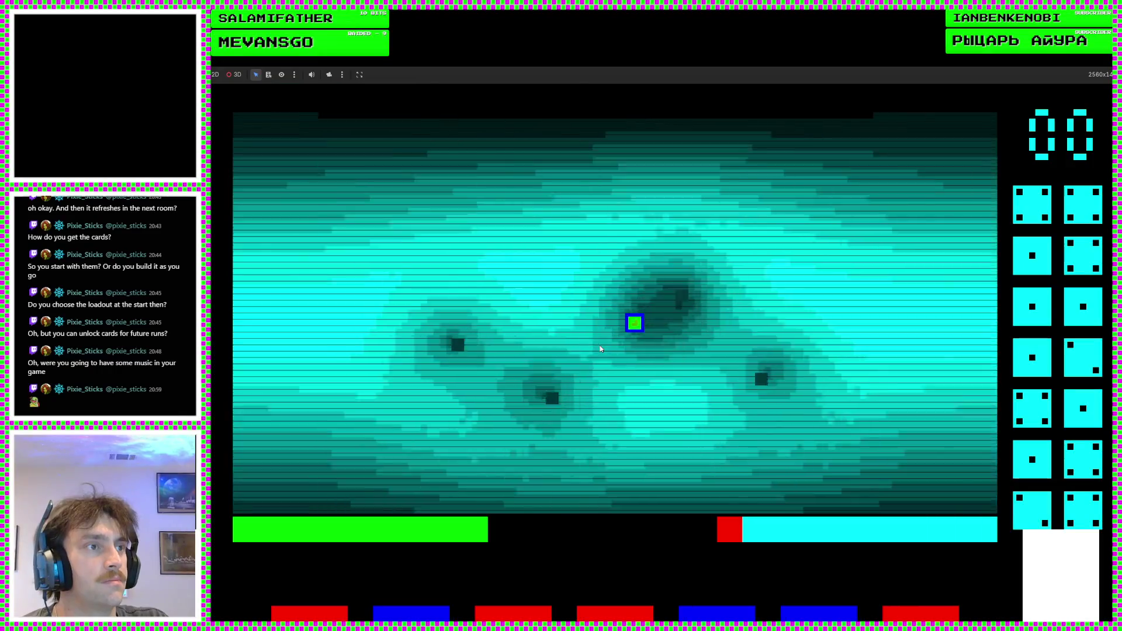
pyautogui.press('w')
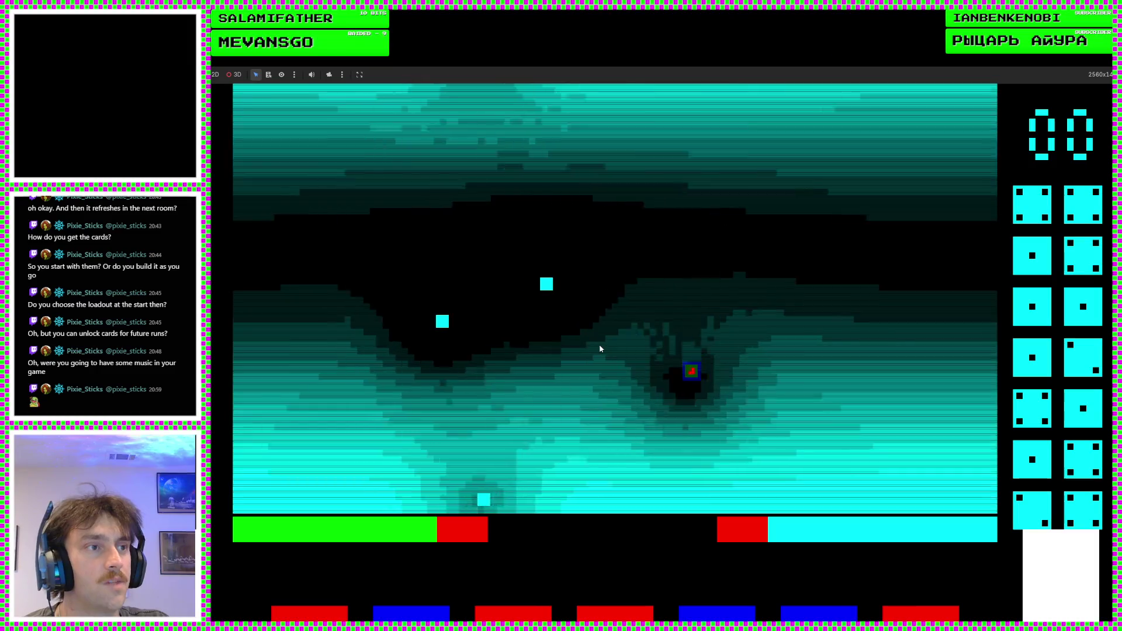
pyautogui.press('a')
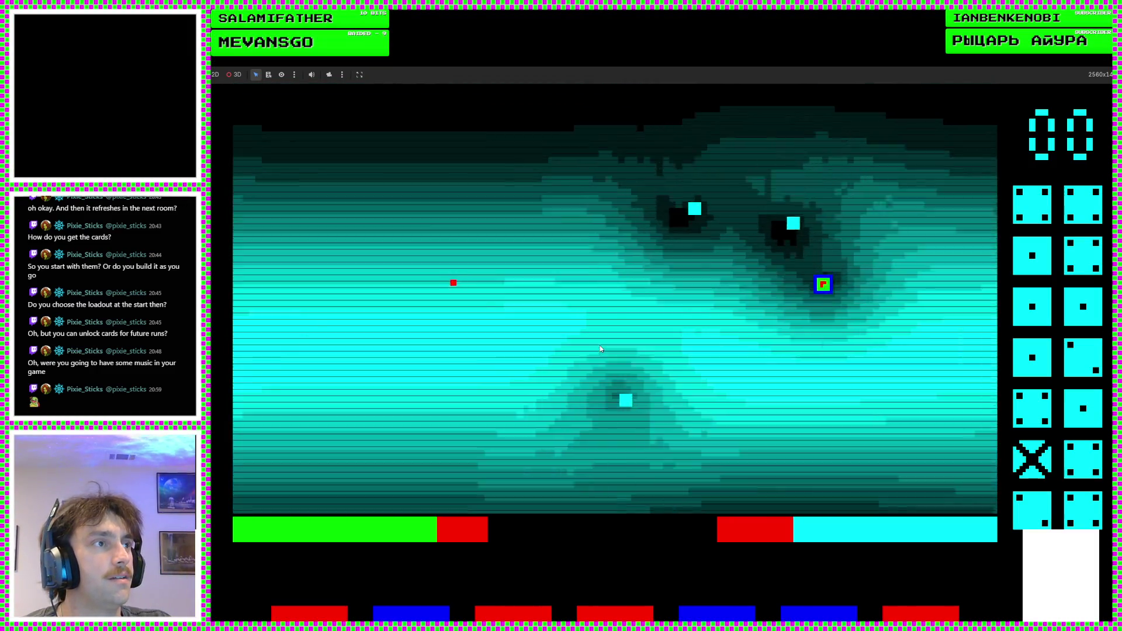
pyautogui.press('d')
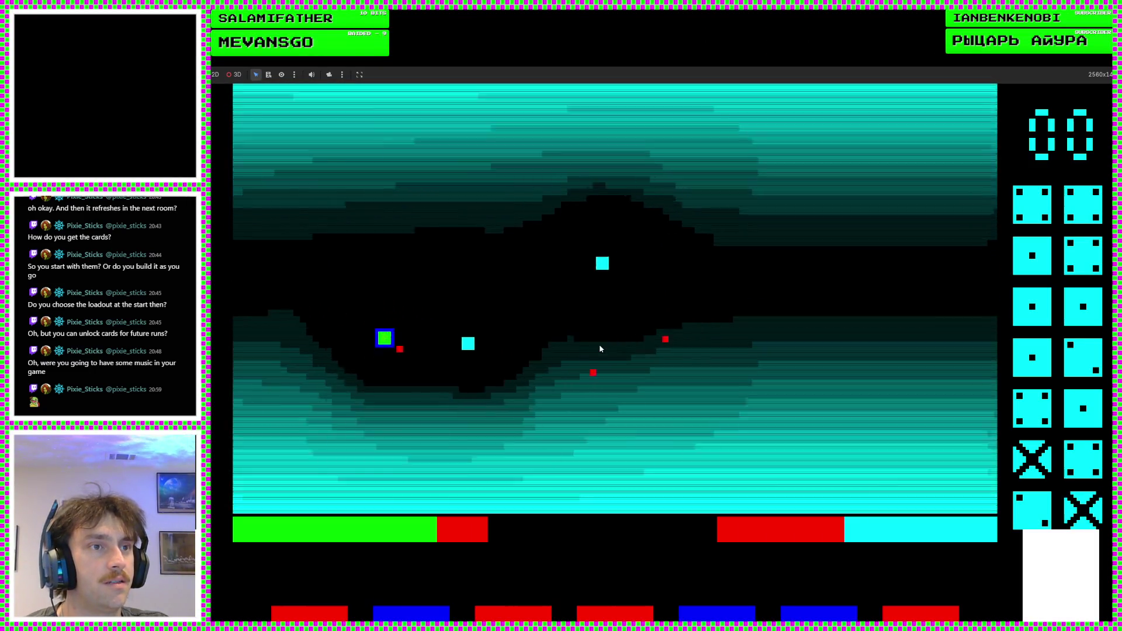
pyautogui.press('s')
pyautogui.press('d')
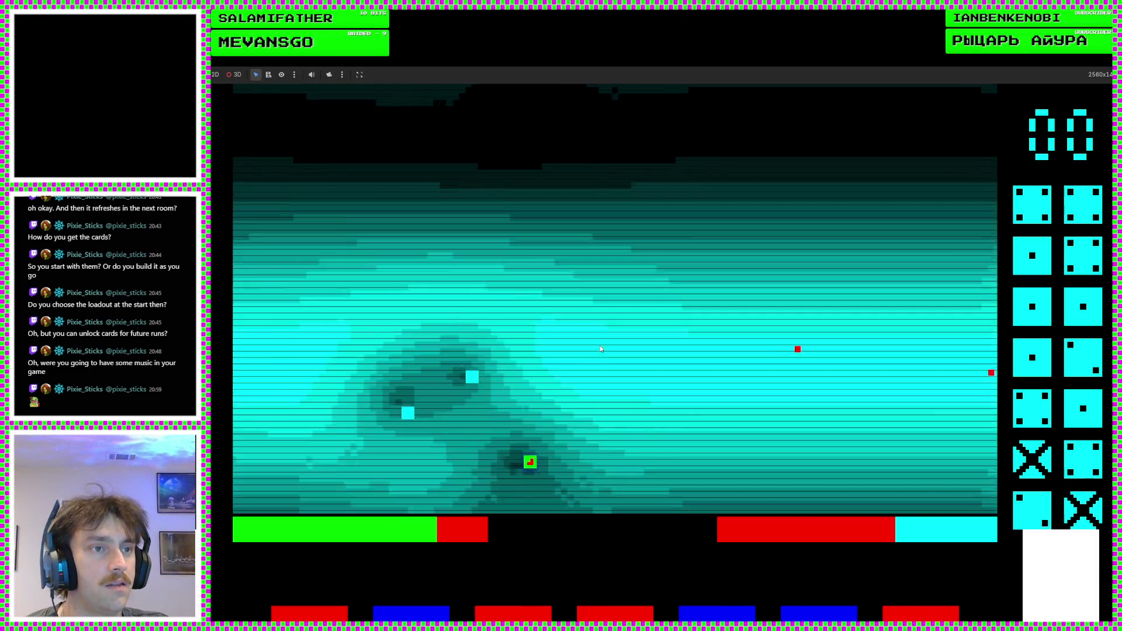
pyautogui.press('w')
pyautogui.press('d')
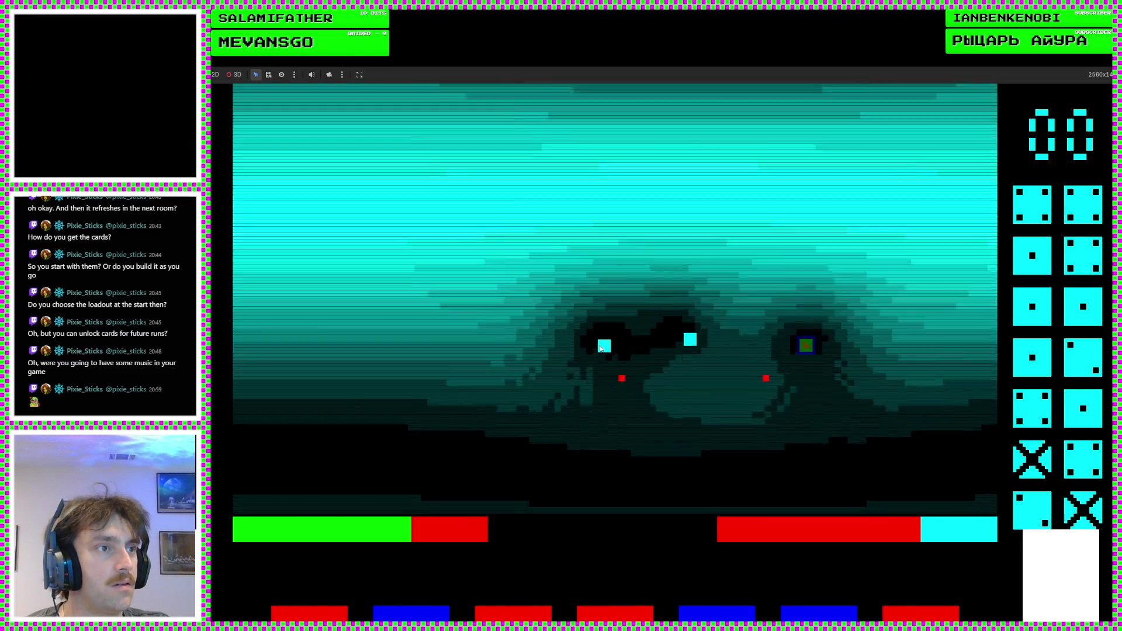
pyautogui.press('d')
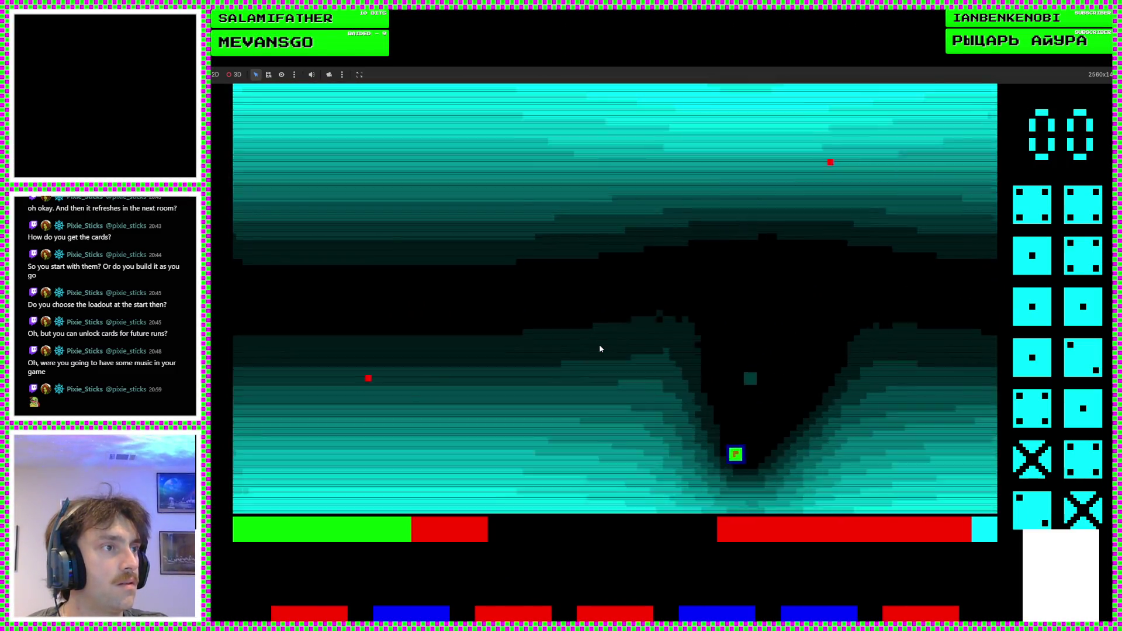
pyautogui.press('a')
pyautogui.press('w')
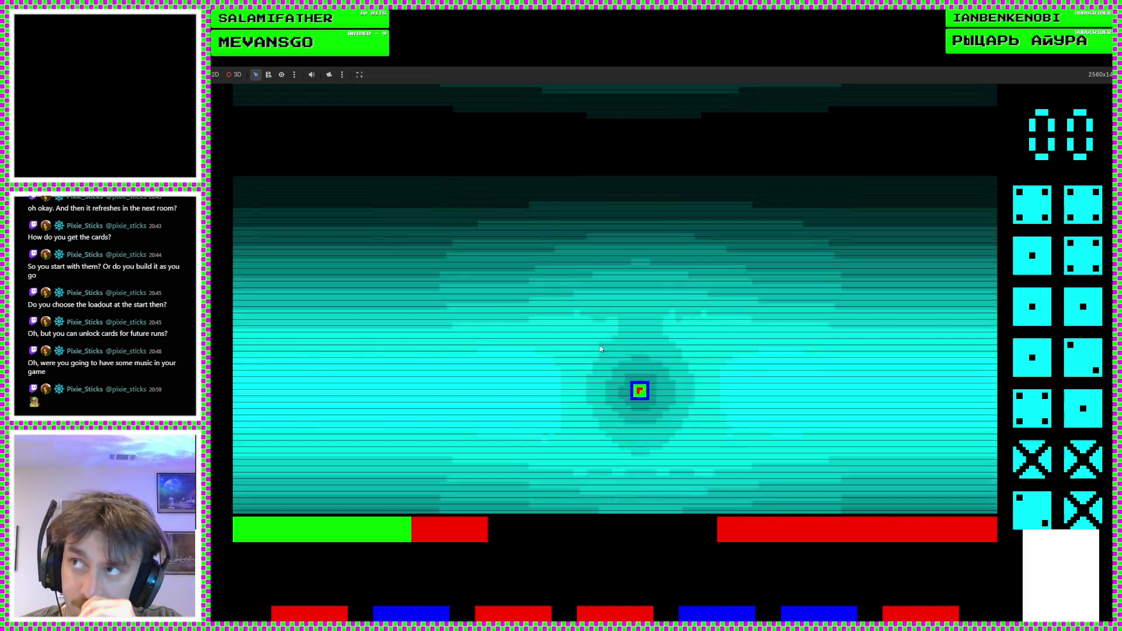
pyautogui.press('w')
pyautogui.press('a')
pyautogui.press('d')
pyautogui.press('w')
pyautogui.press('d')
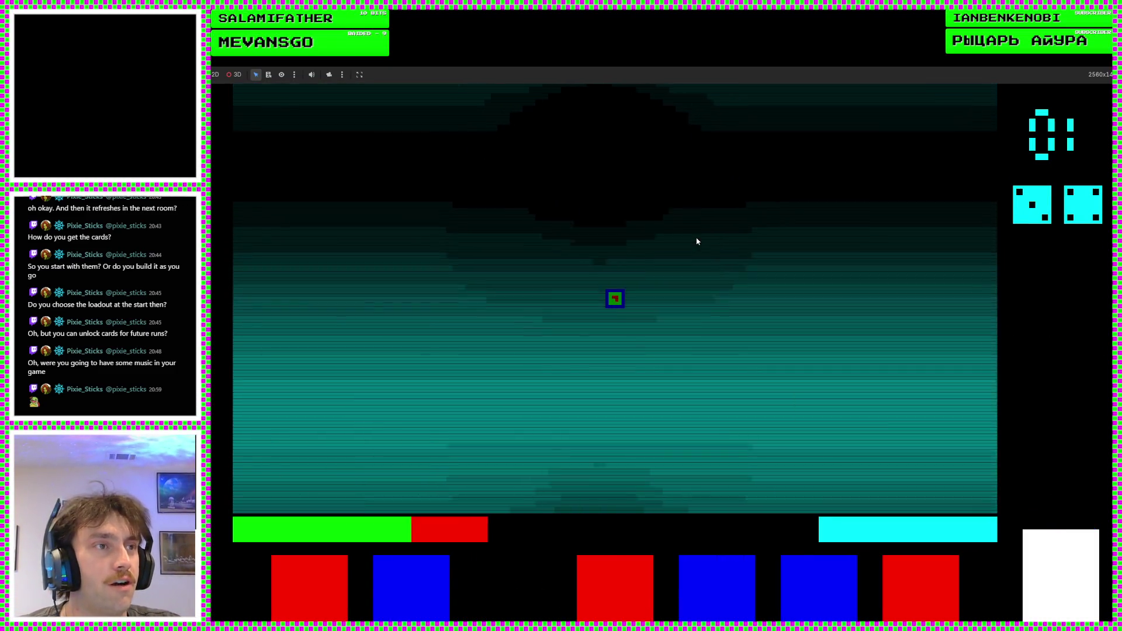
# - Fight through the following rooms, dodging left and right until the enemies are cleared
pyautogui.press('a')
pyautogui.press('s')
pyautogui.press('d')
pyautogui.press('w')
pyautogui.press('a')
pyautogui.press('d')
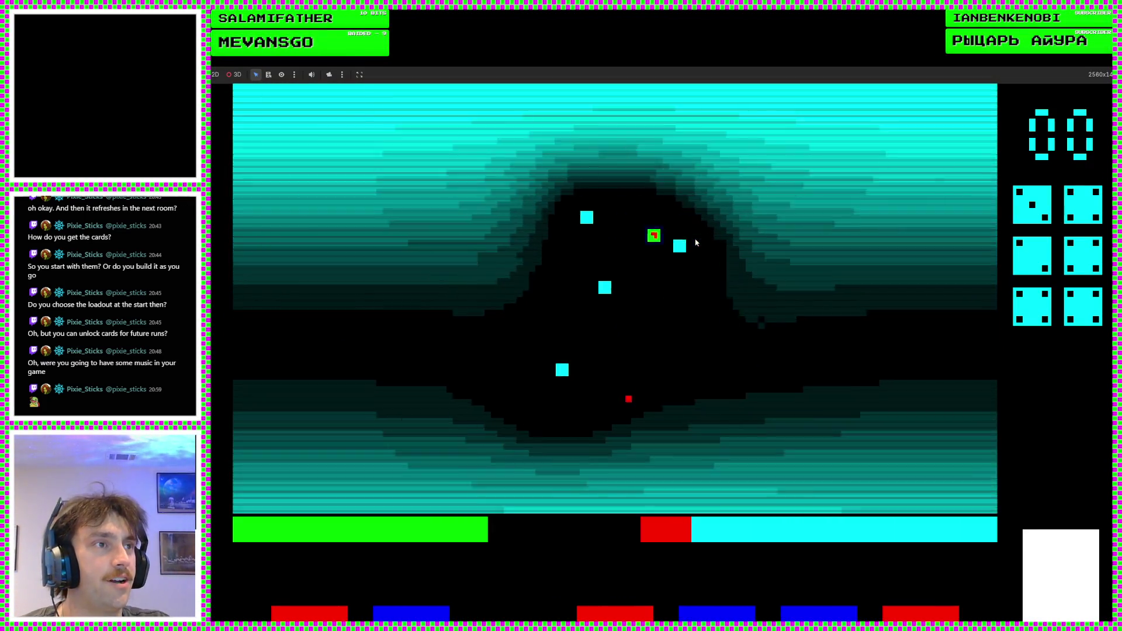
pyautogui.press('d')
pyautogui.press('w')
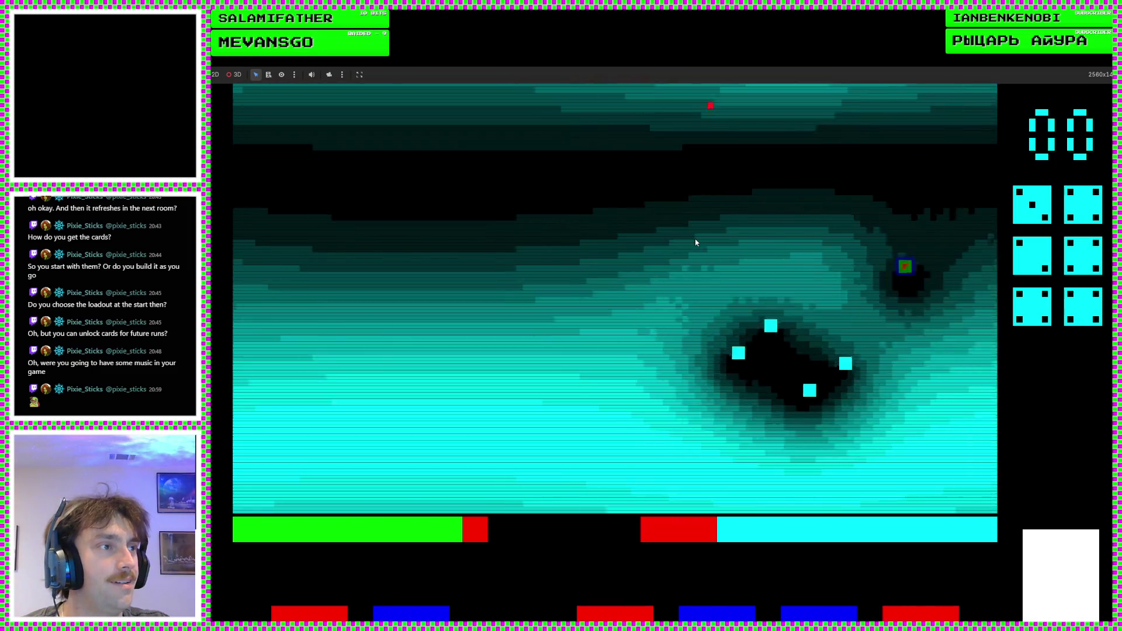
pyautogui.press('w')
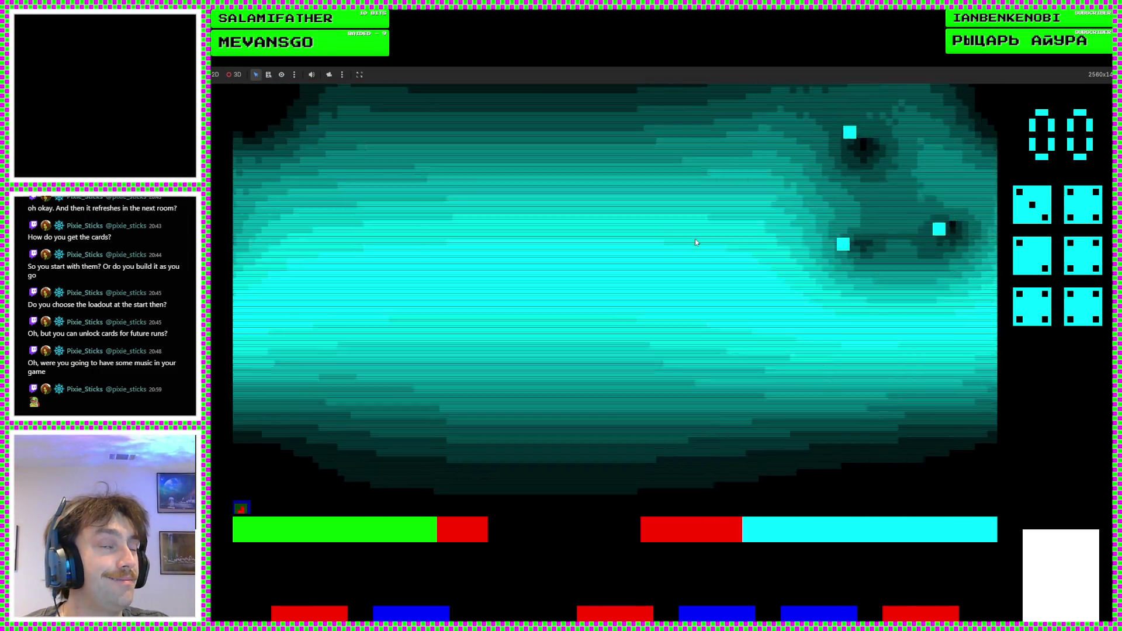
pyautogui.press('d')
pyautogui.press('d')
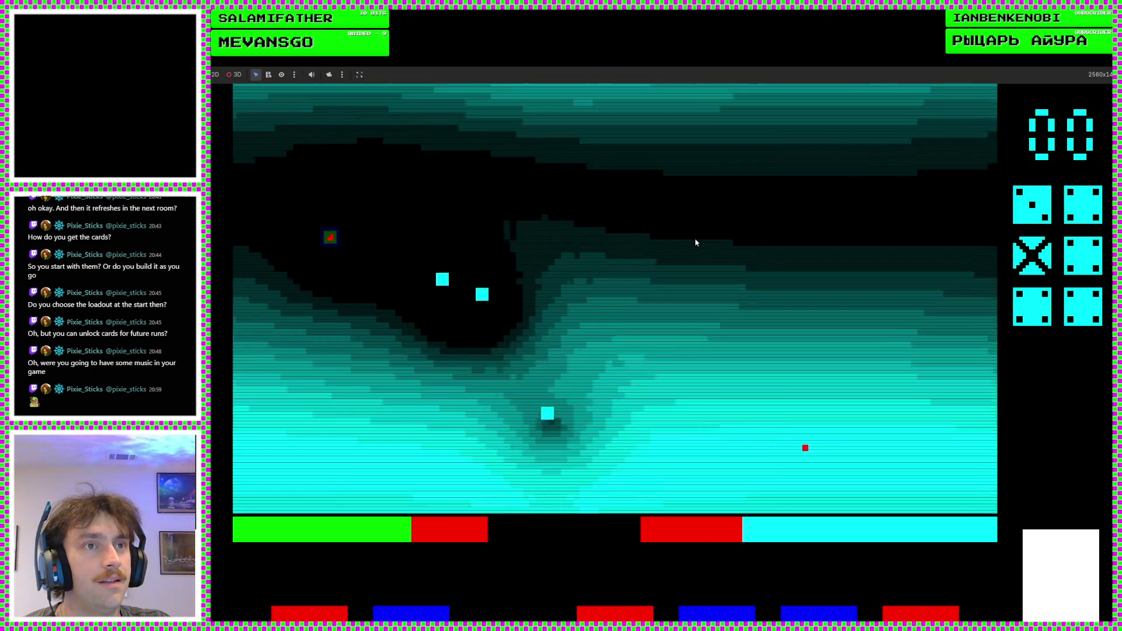
pyautogui.press('s')
pyautogui.press('d')
pyautogui.press('d')
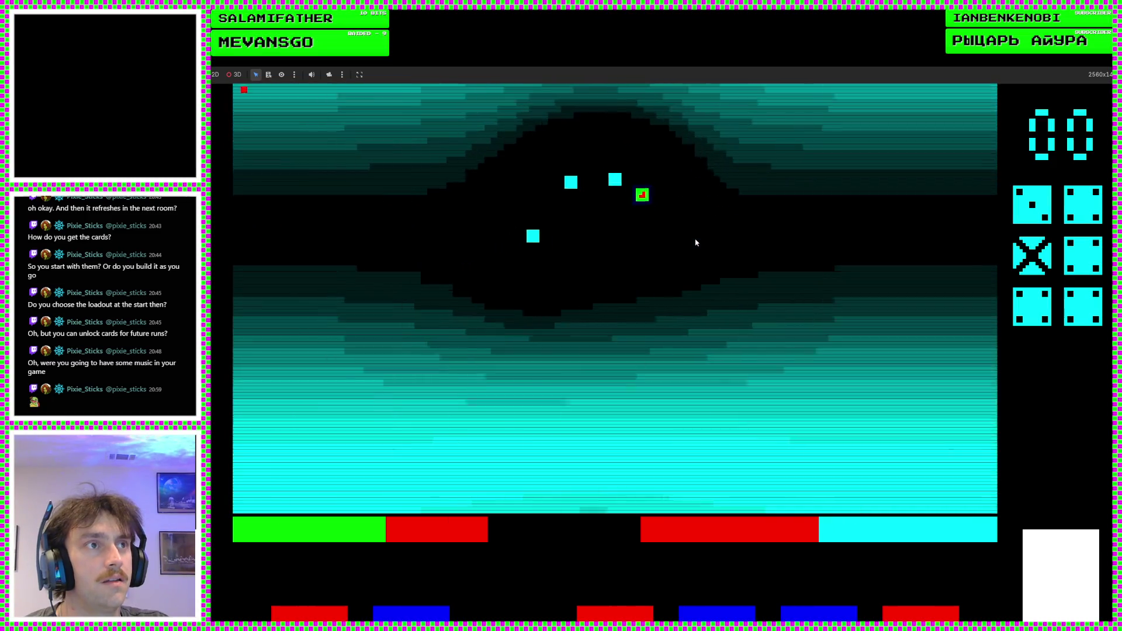
pyautogui.press('s')
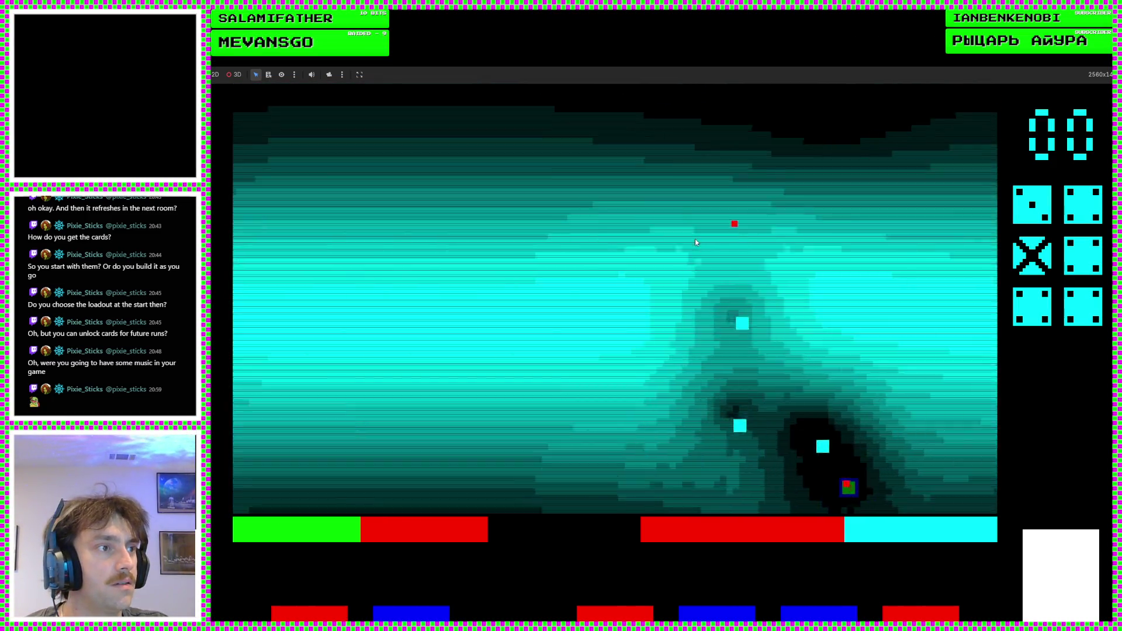
pyautogui.press('w')
pyautogui.press('d')
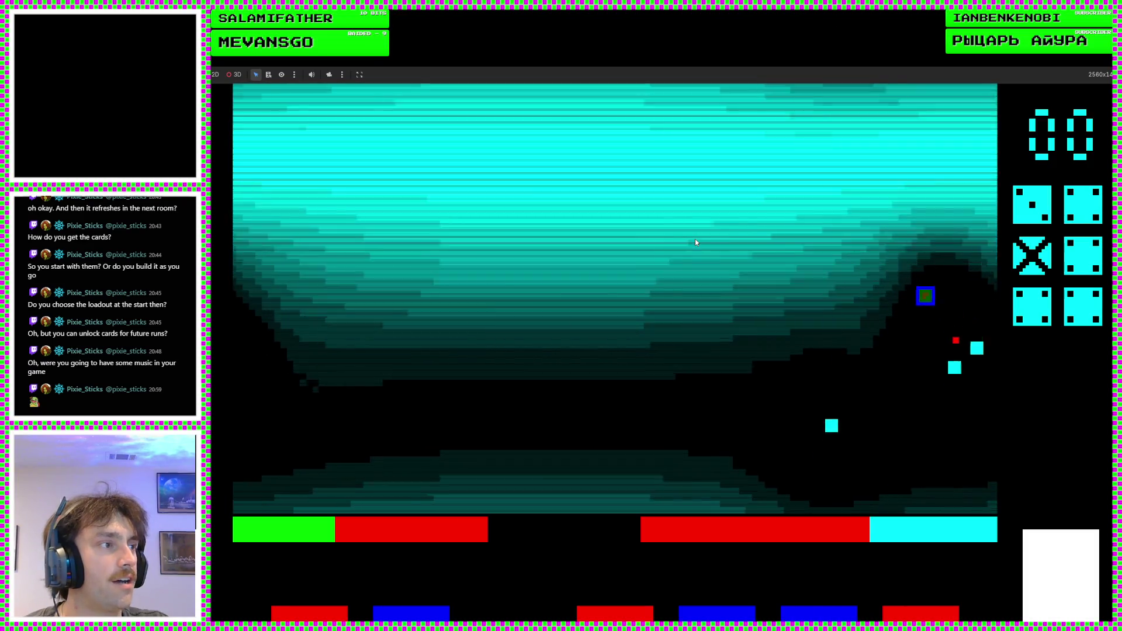
pyautogui.press('a')
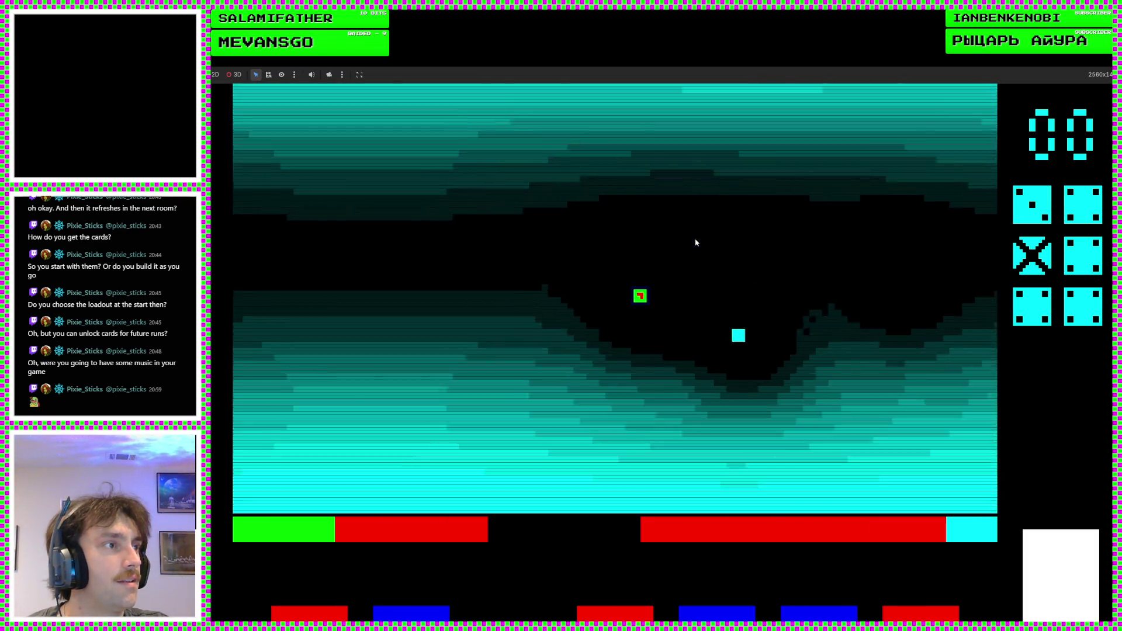
pyautogui.press('a')
pyautogui.press('d')
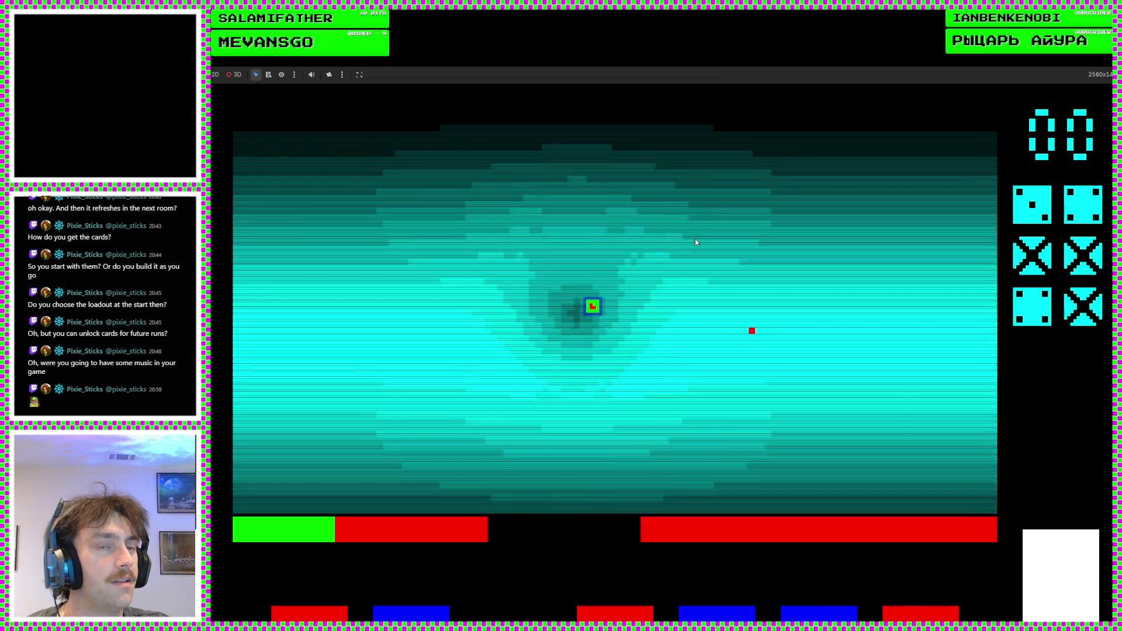
pyautogui.press('d')
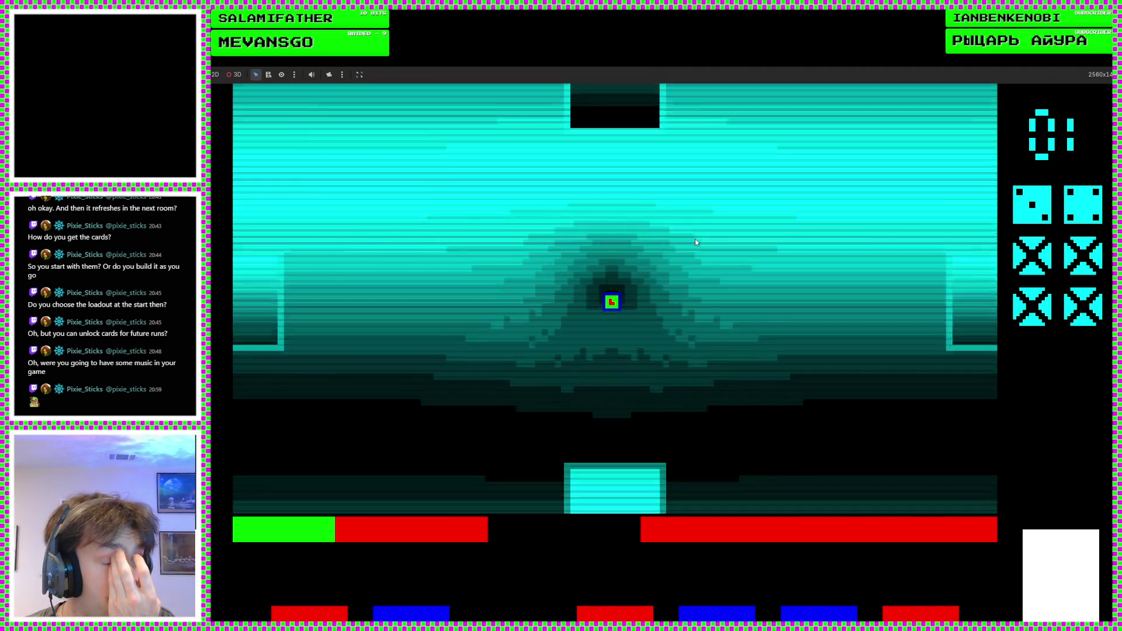
# - Move up into the next room, play card 3, and keep maneuvering the player
pyautogui.press('w')
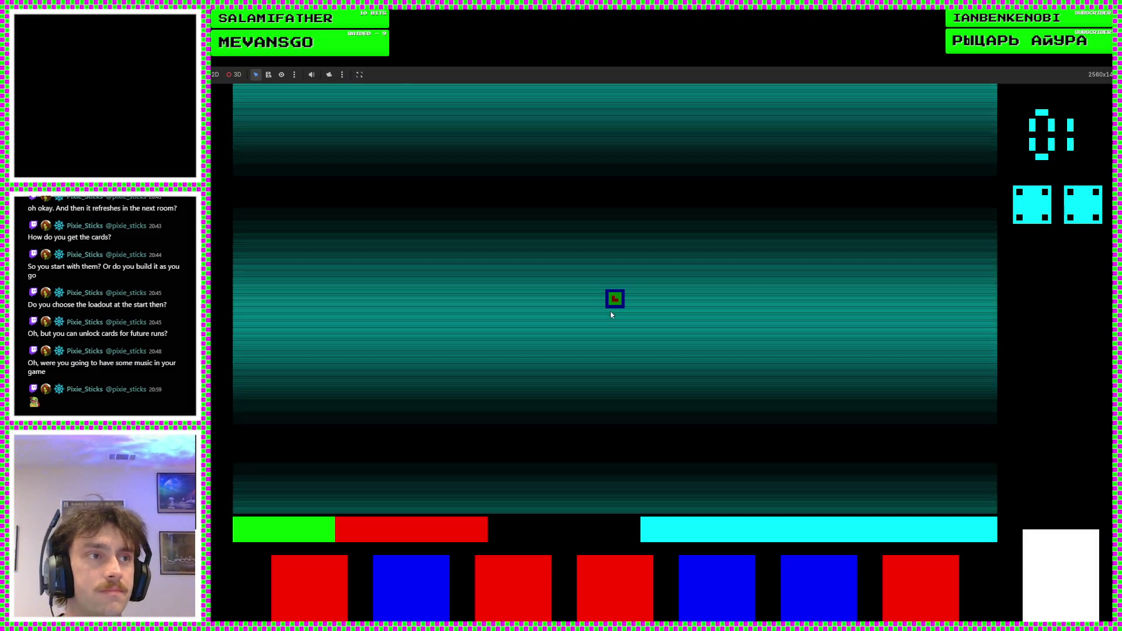
pyautogui.press('3')
pyautogui.press('d')
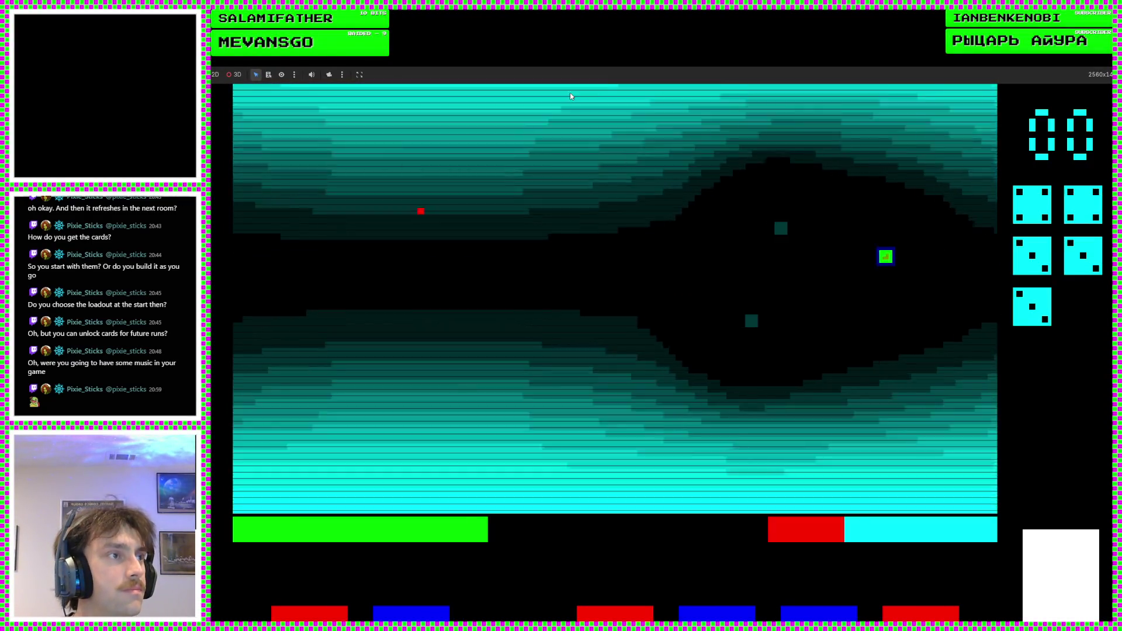
pyautogui.press('d')
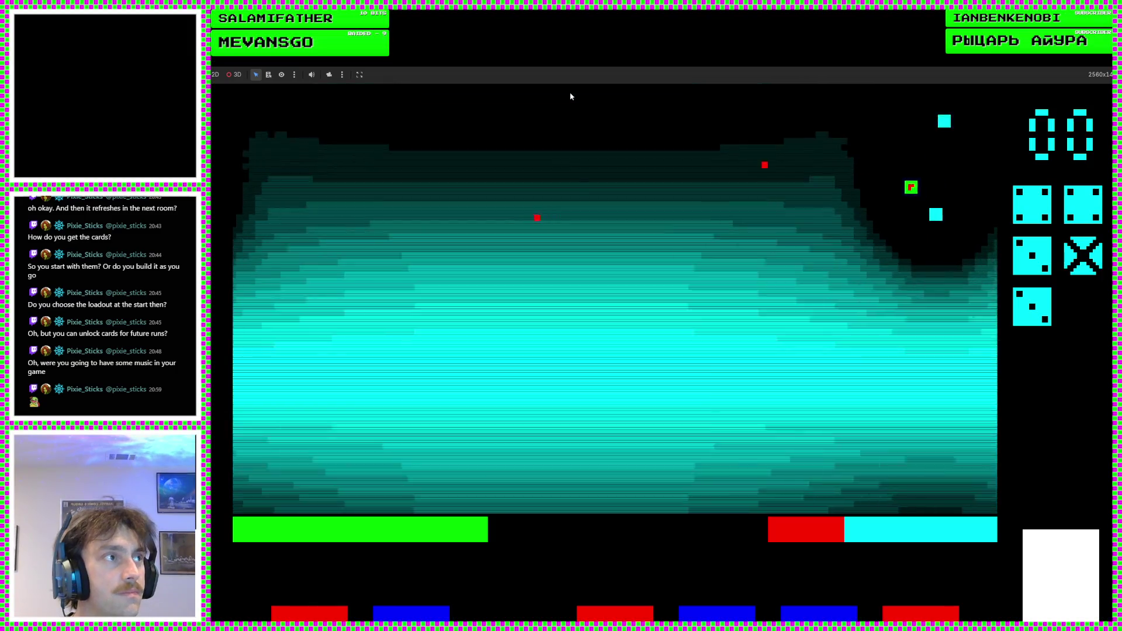
pyautogui.press('a')
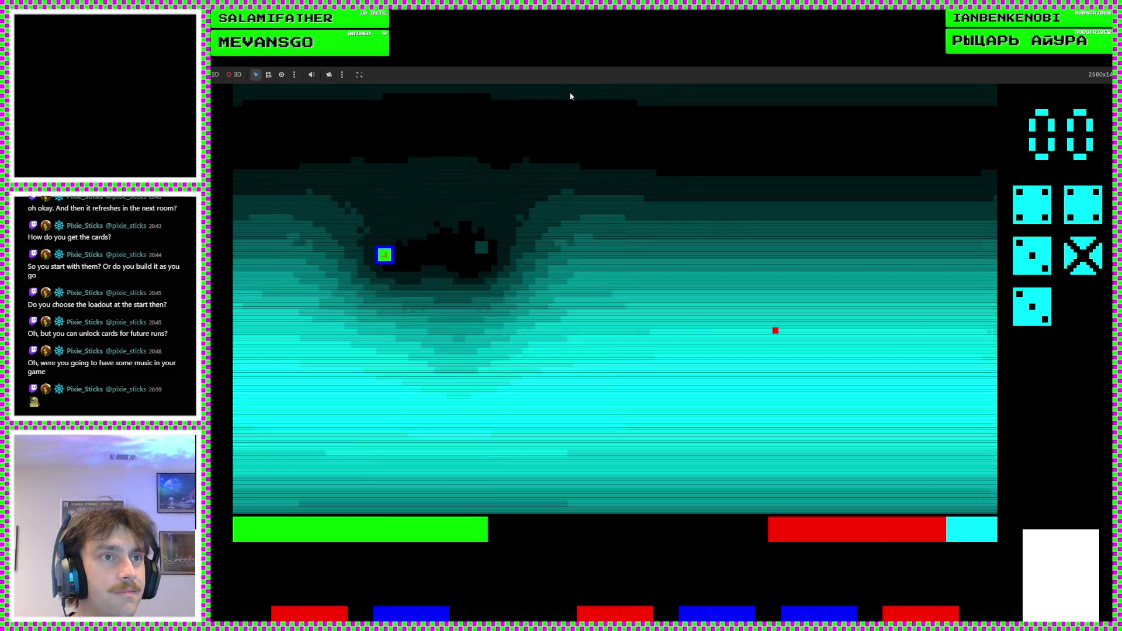
pyautogui.press('s')
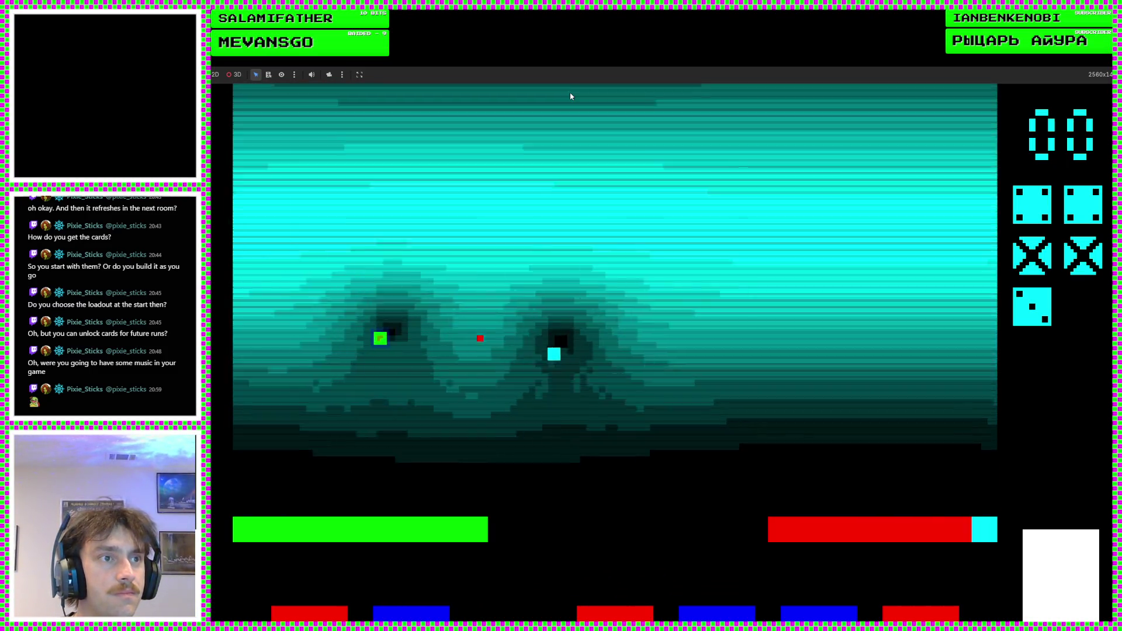
# - Move into the next room, then stop the game and return to _on_mouse_exited in card.gd
pyautogui.press('d')
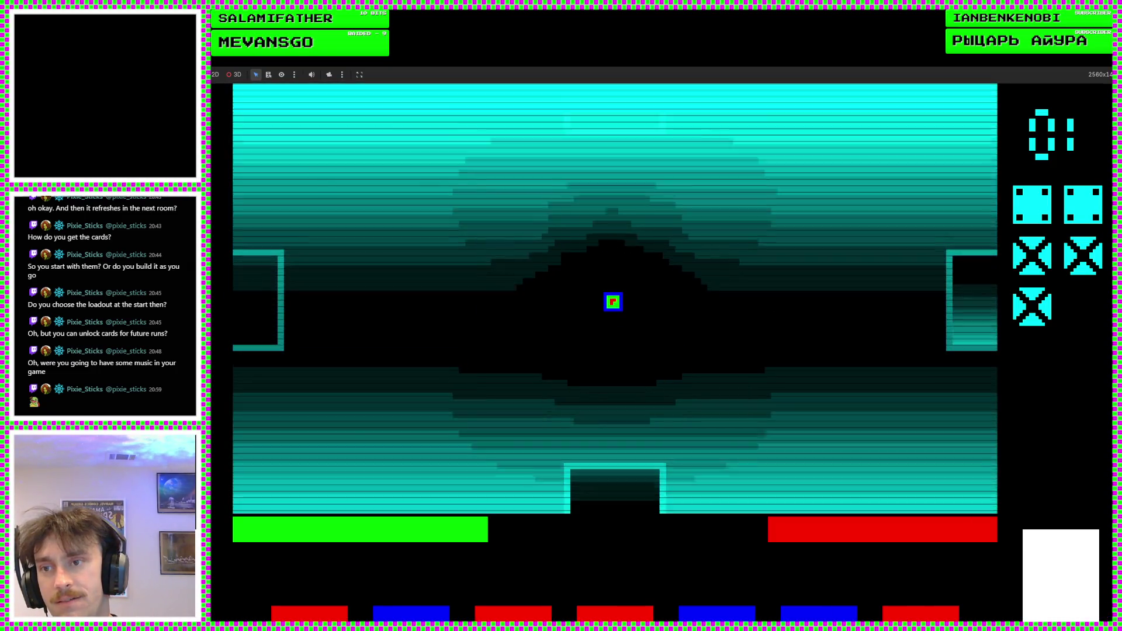
pyautogui.press('F8')
pyautogui.click(517, 330)
pyautogui.click(518, 340)
pyautogui.click(524, 310)
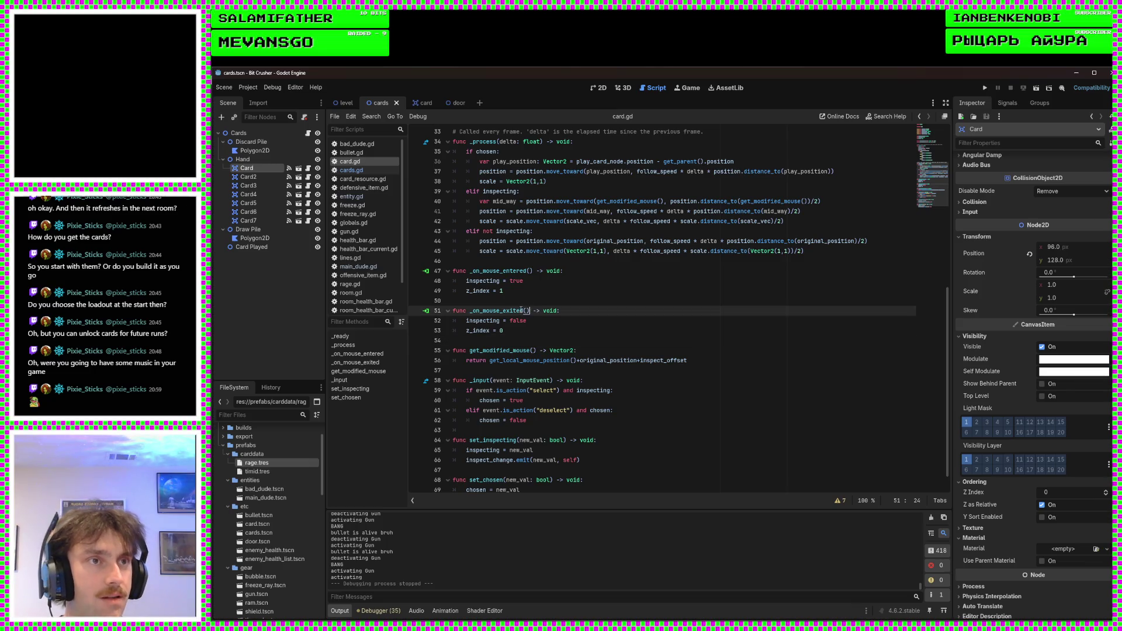
pyautogui.click(504, 270)
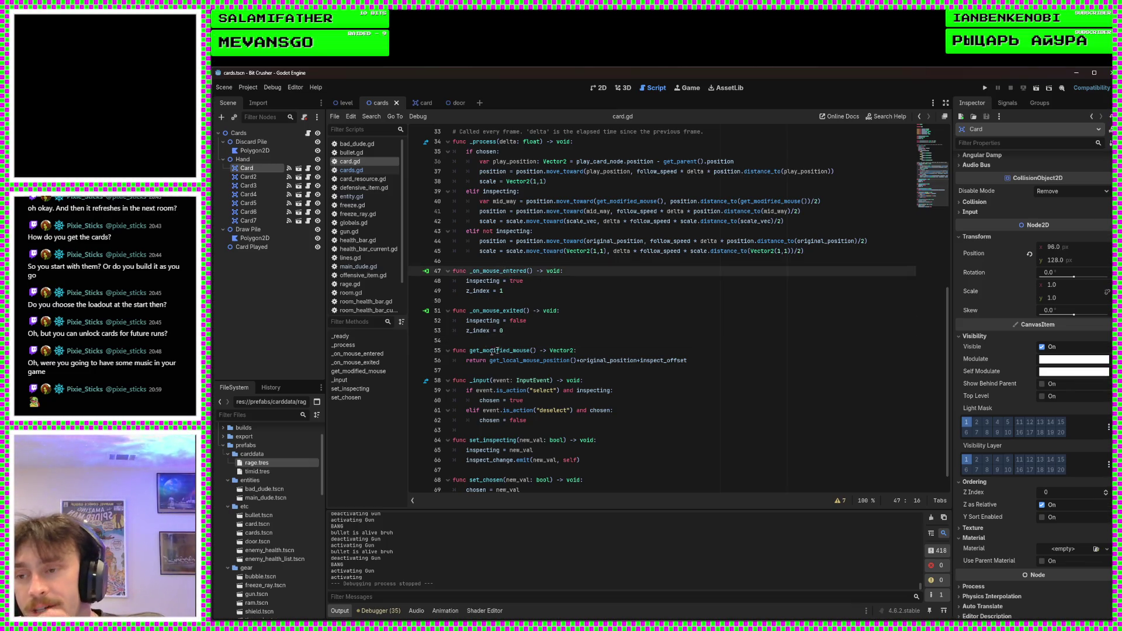
pyautogui.click(632, 287)
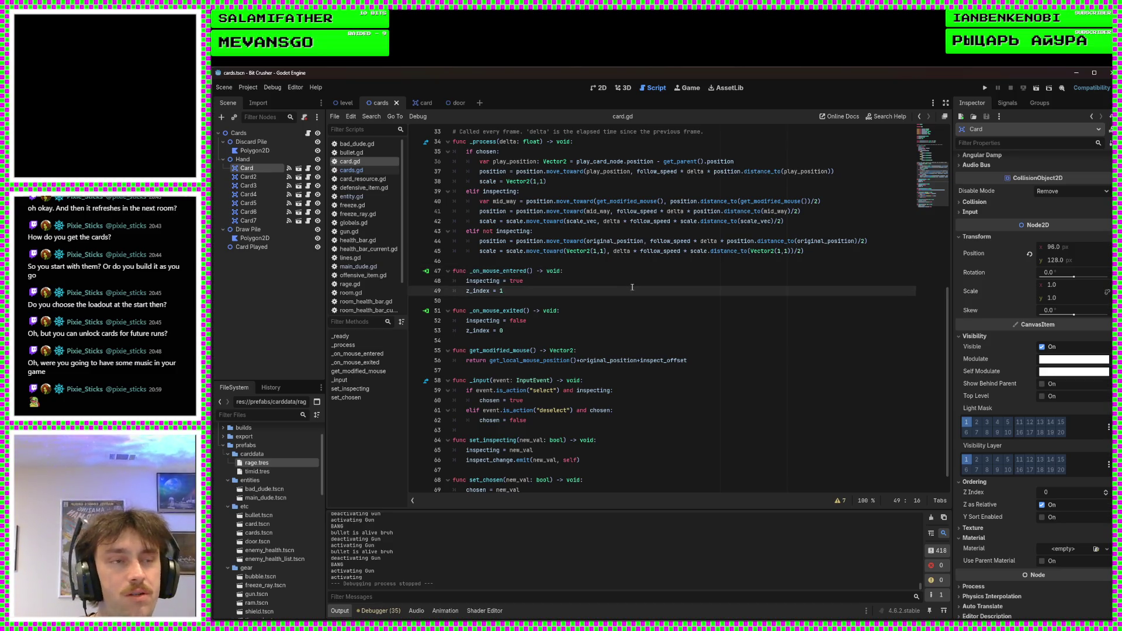
pyautogui.click(565, 260)
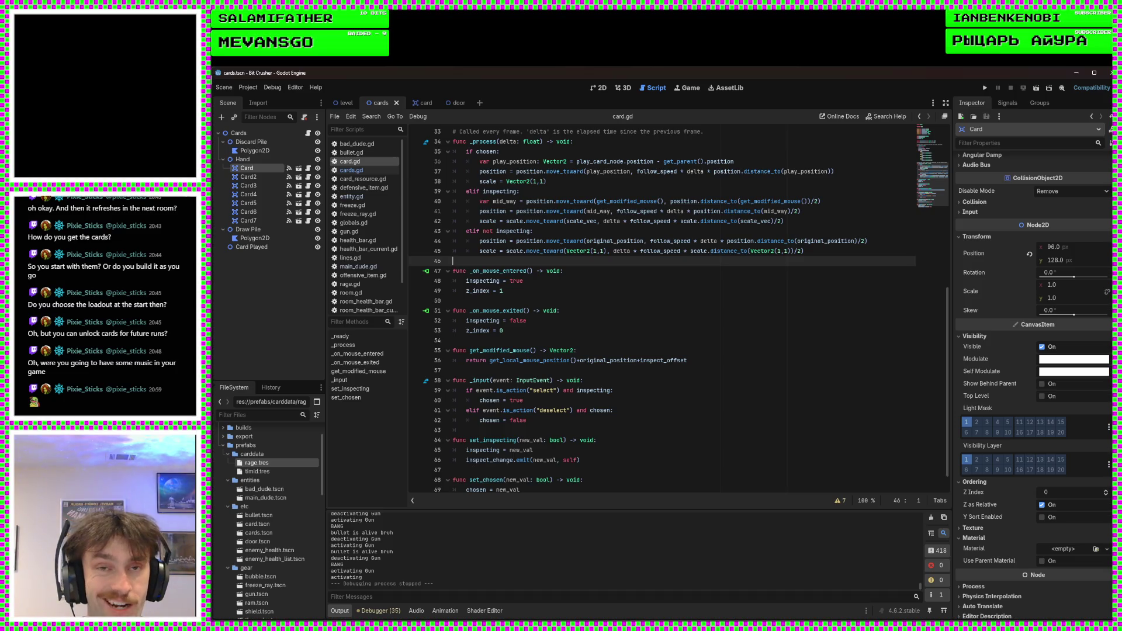
pyautogui.click(453, 300)
pyautogui.click(619, 261)
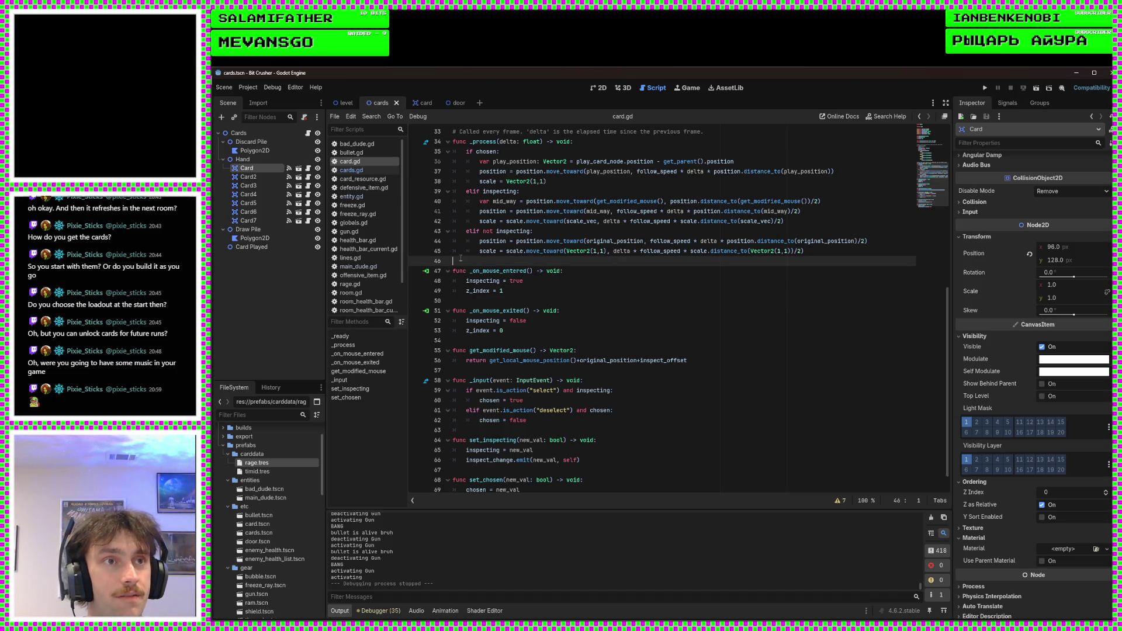
pyautogui.click(621, 267)
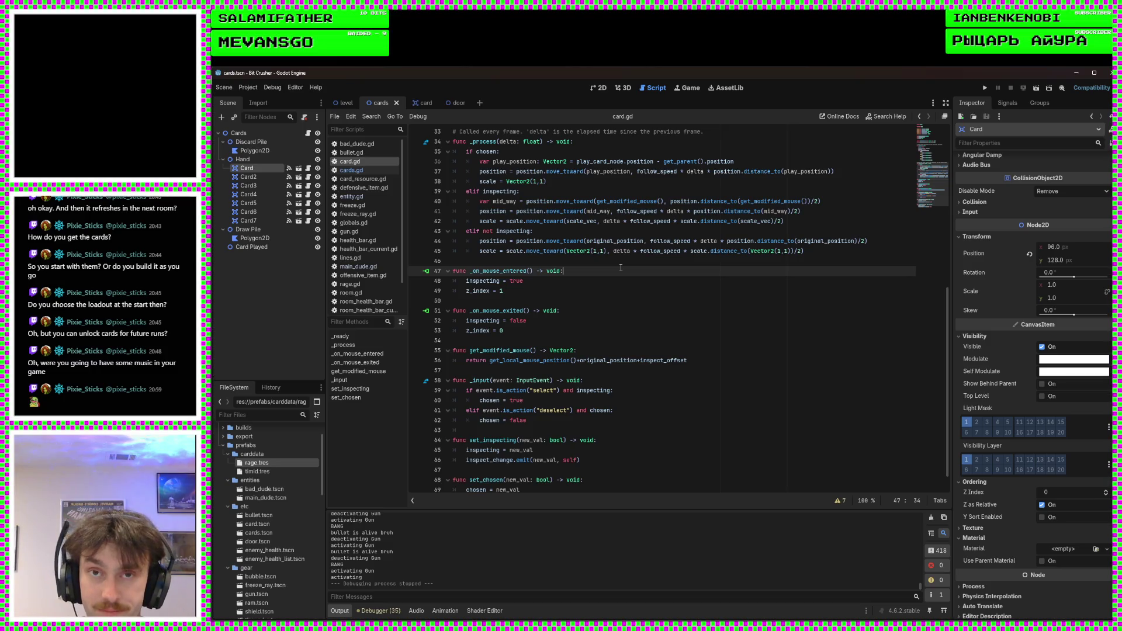